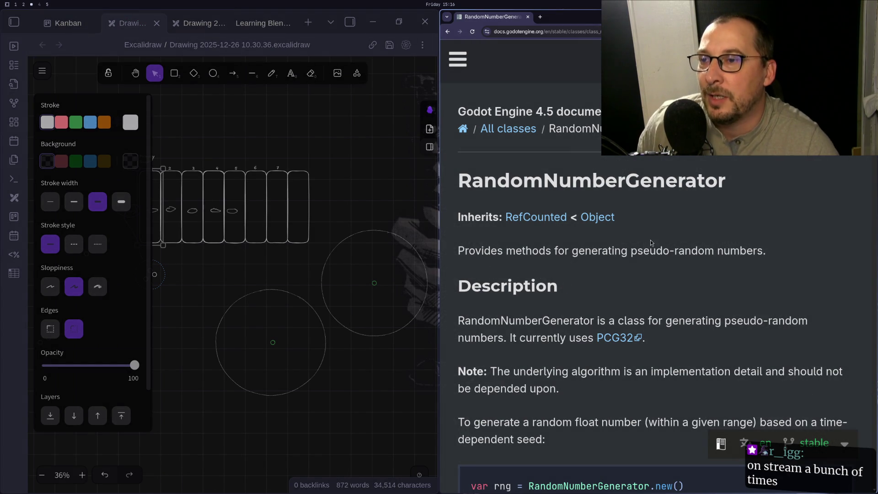
Scroll to the Tutorials list and bring up the context menu on the 'Random number generation' link.
scroll(629, 177, "down", 2)
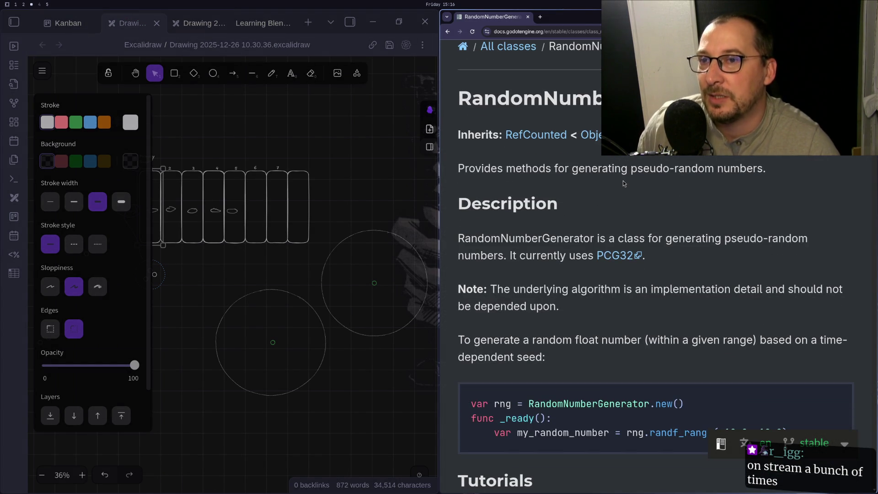
scroll(617, 193, "down", 1)
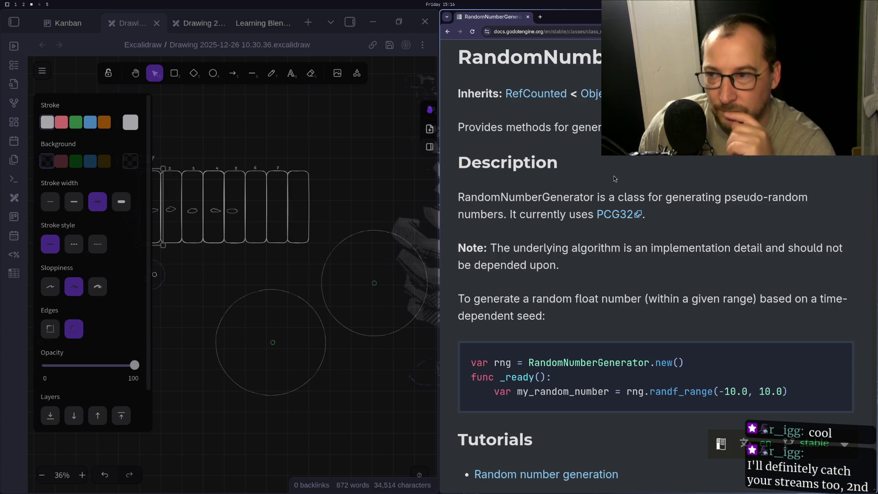
scroll(603, 256, "down", 5)
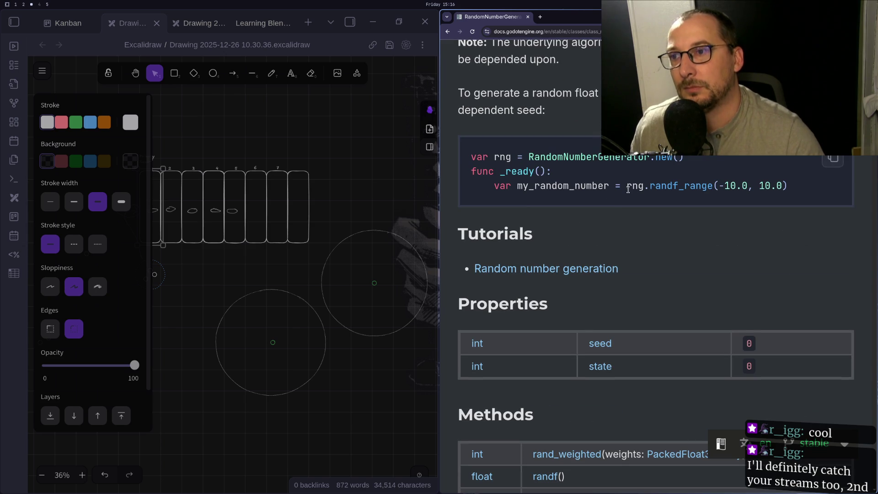
right_click(578, 270)
key("Escape")
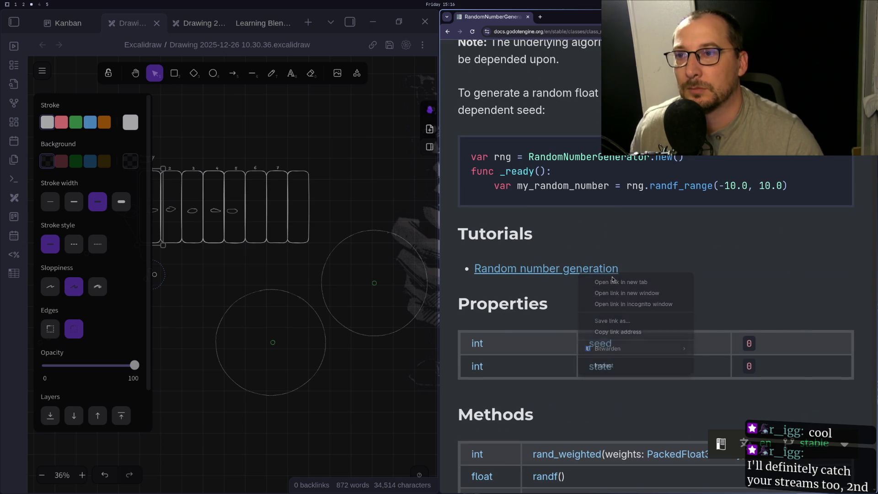
right_click(606, 271)
Open the Random number generation tutorial in a new tab and switch to it.
left_click(640, 280)
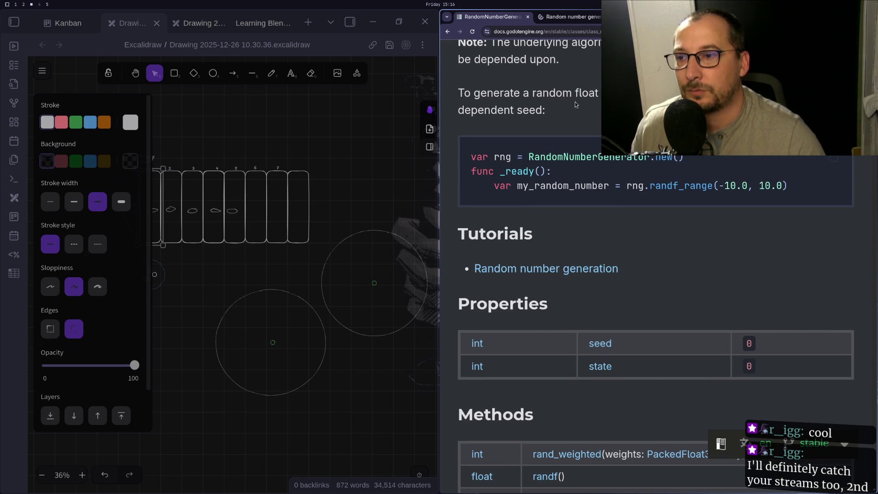
left_click(563, 16)
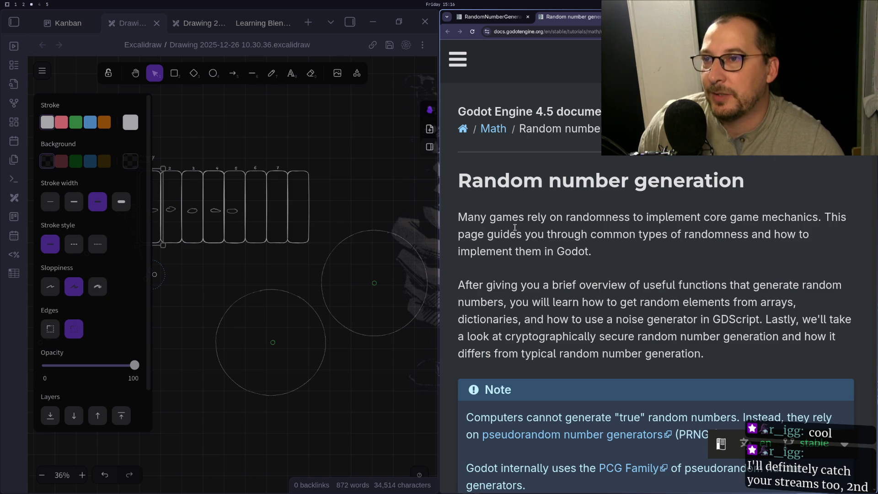
scroll(515, 228, "down", 2)
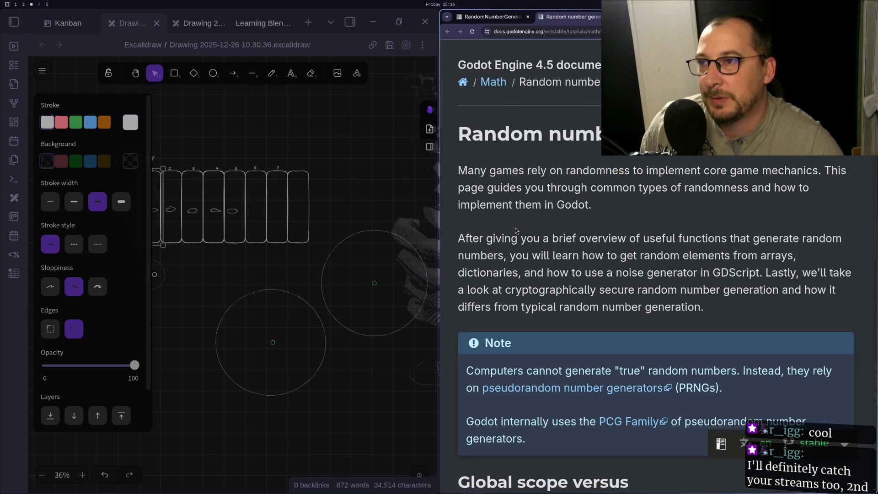
scroll(541, 220, "down", 1)
scroll(541, 230, "down", 6)
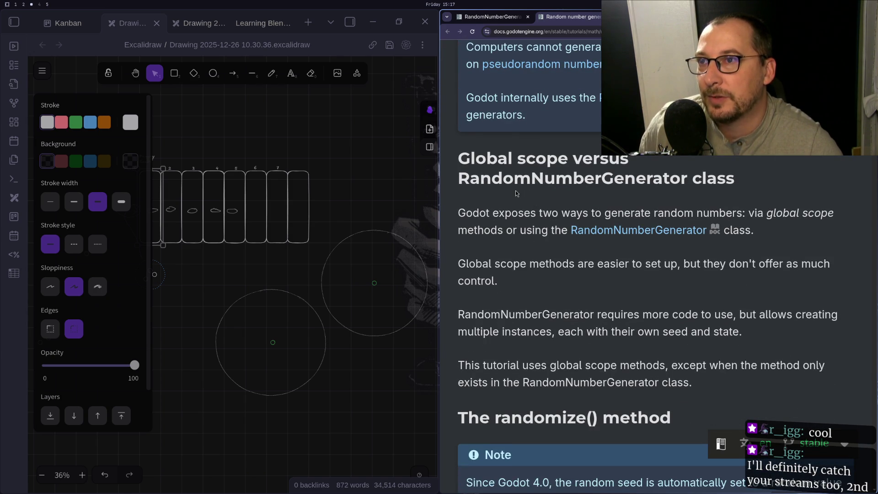
scroll(514, 190, "up", 4)
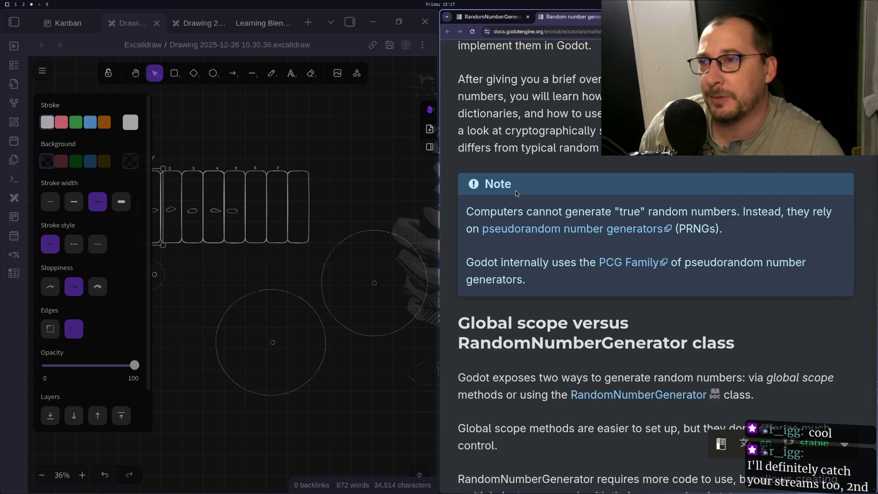
Read down past the randomize() and seed() sections to 'Getting a random number'.
scroll(625, 207, "down", 3)
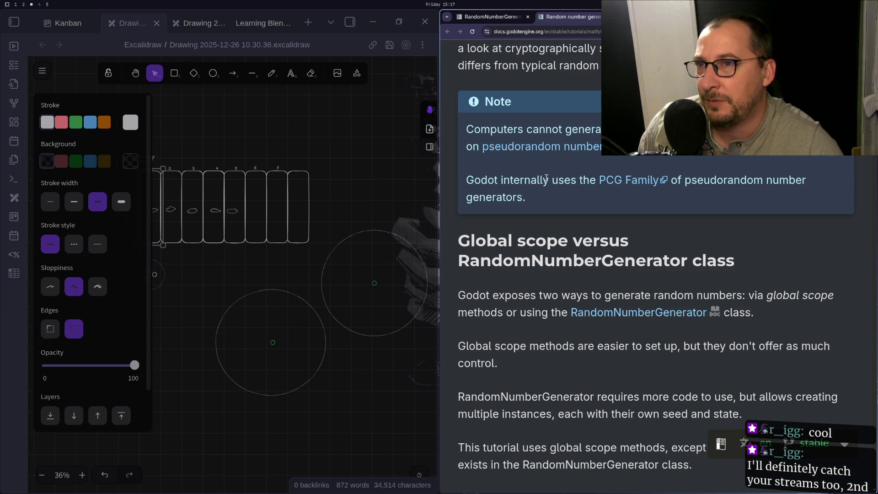
scroll(546, 179, "down", 3)
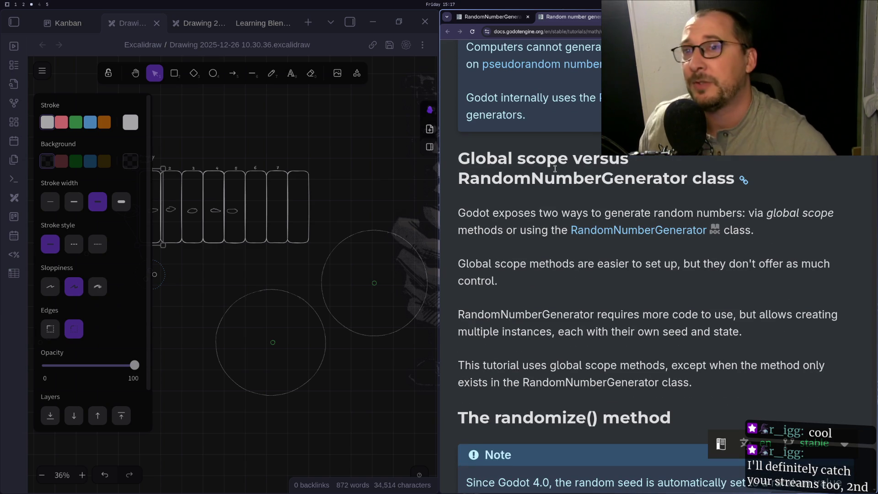
scroll(552, 295, "down", 5)
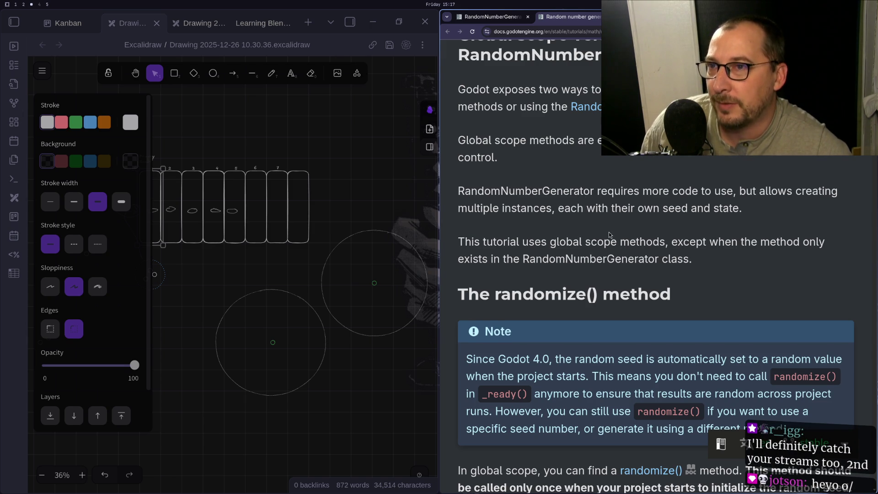
scroll(608, 231, "down", 1)
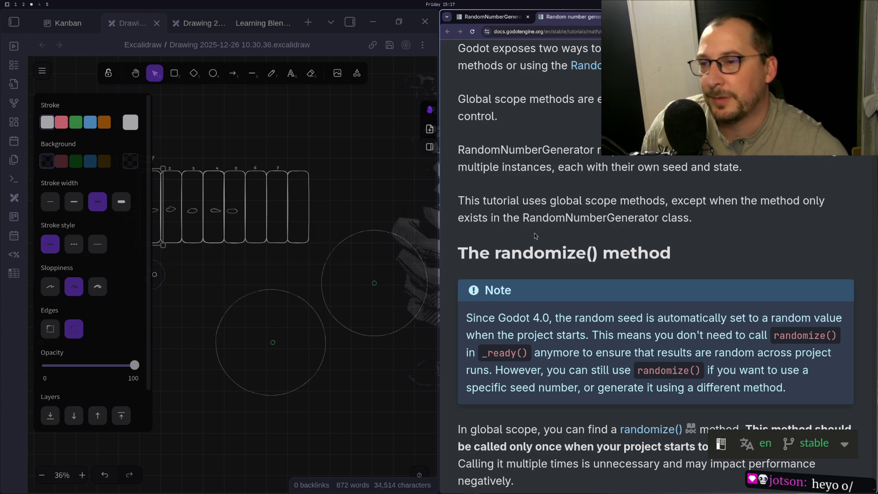
scroll(534, 236, "down", 5)
scroll(570, 248, "down", 1)
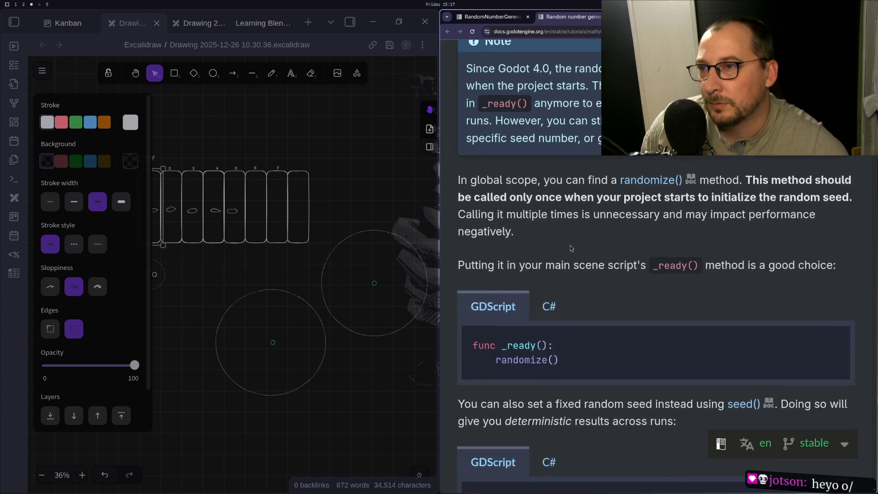
scroll(570, 249, "down", 4)
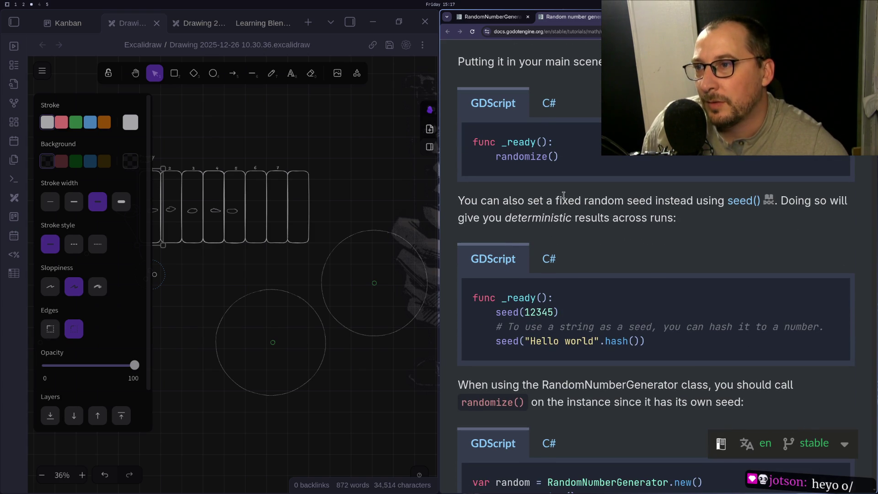
scroll(584, 211, "down", 4)
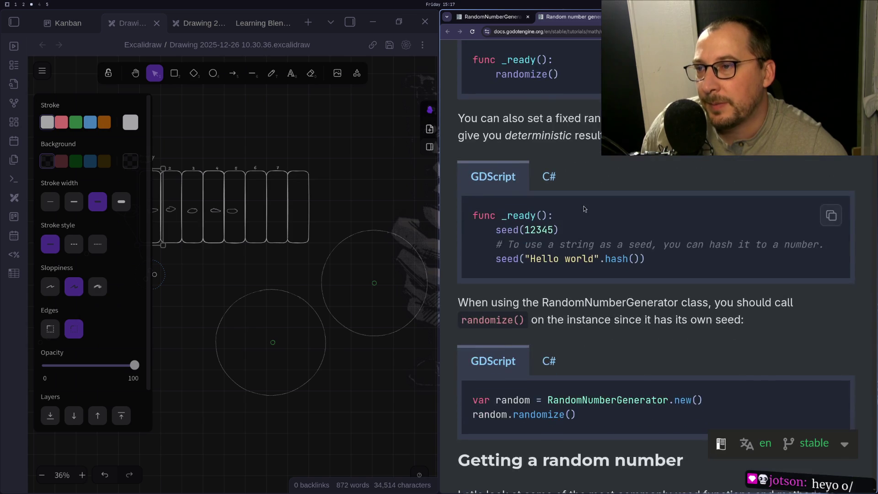
scroll(595, 211, "down", 3)
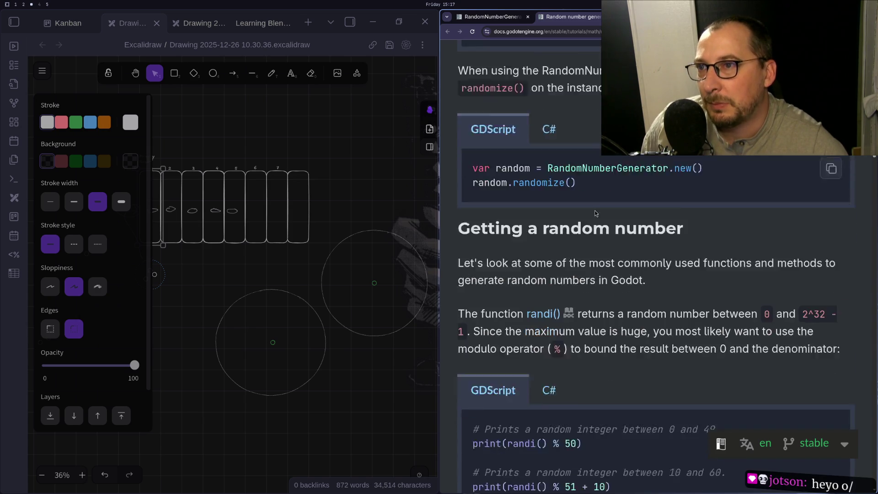
scroll(565, 233, "down", 2)
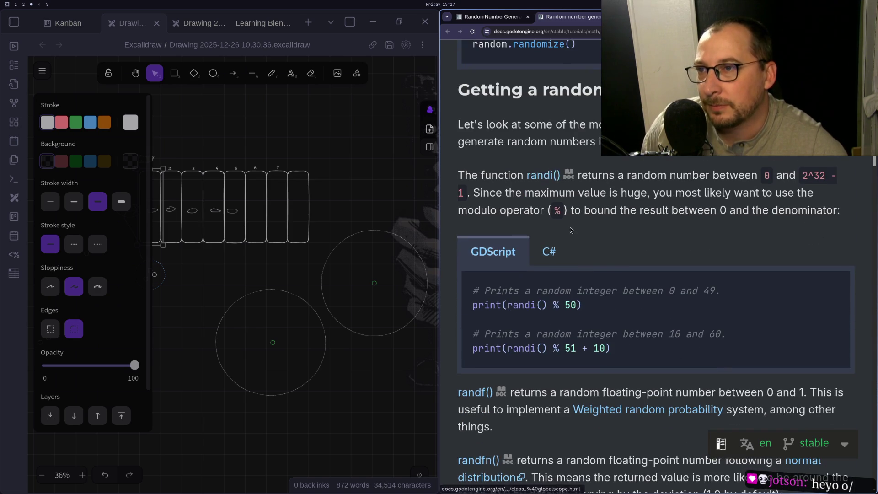
scroll(570, 227, "down", 4)
scroll(549, 244, "down", 1)
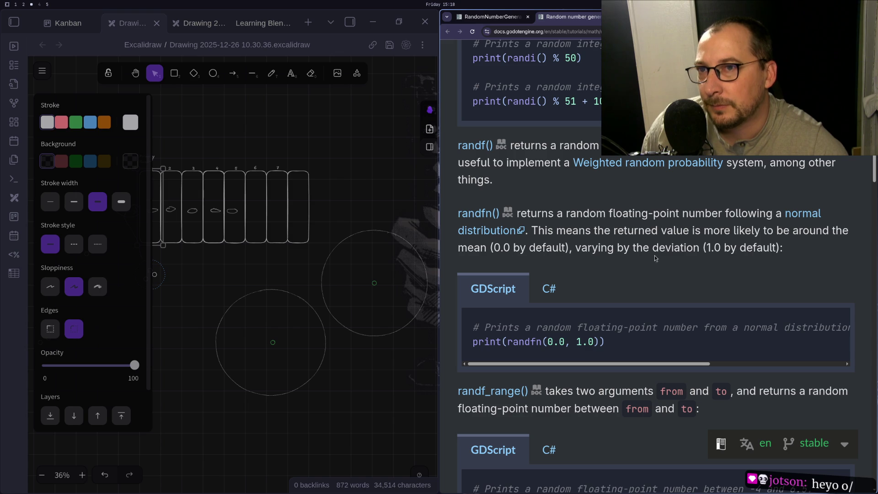
scroll(540, 234, "down", 3)
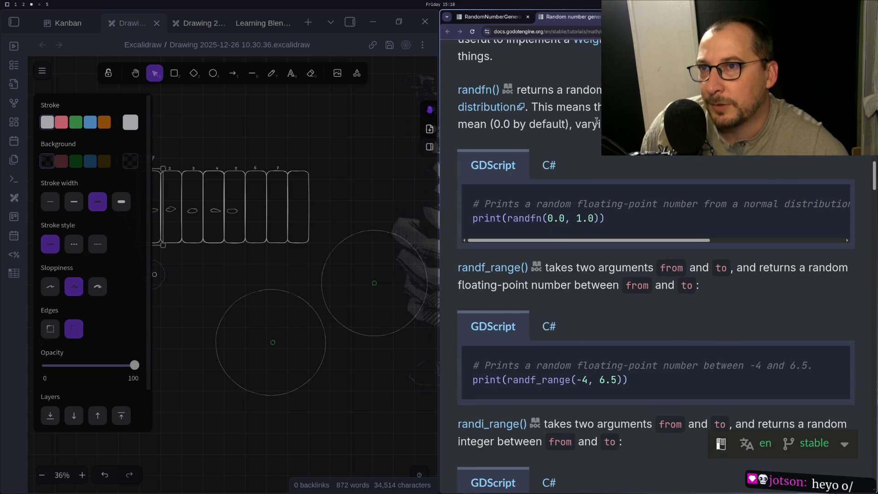
scroll(597, 139, "down", 2)
scroll(656, 266, "down", 3)
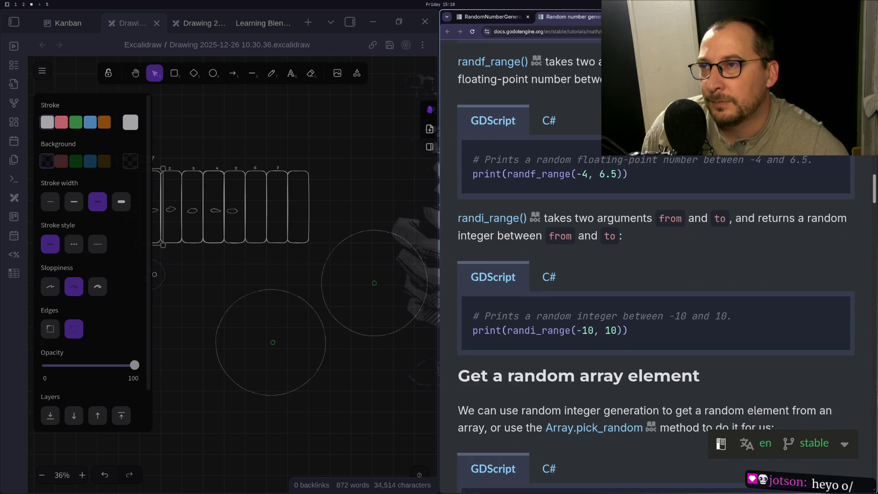
scroll(655, 266, "down", 2)
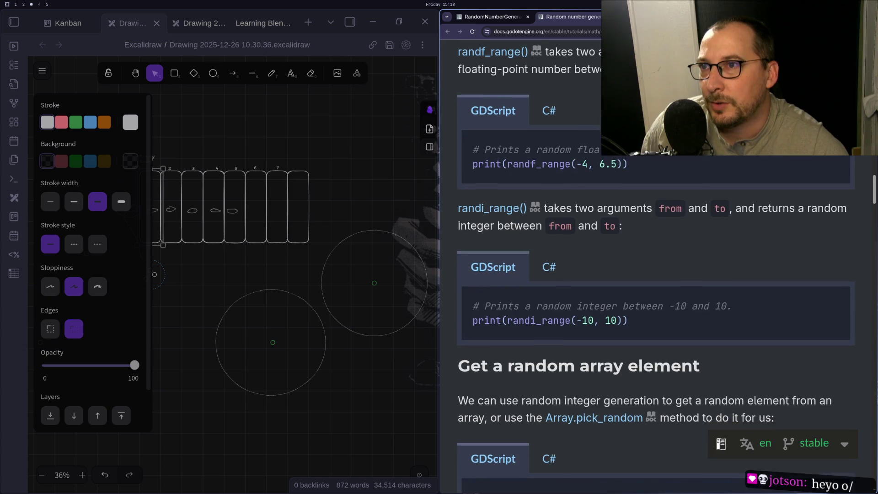
scroll(656, 265, "down", 1)
scroll(615, 172, "down", 3)
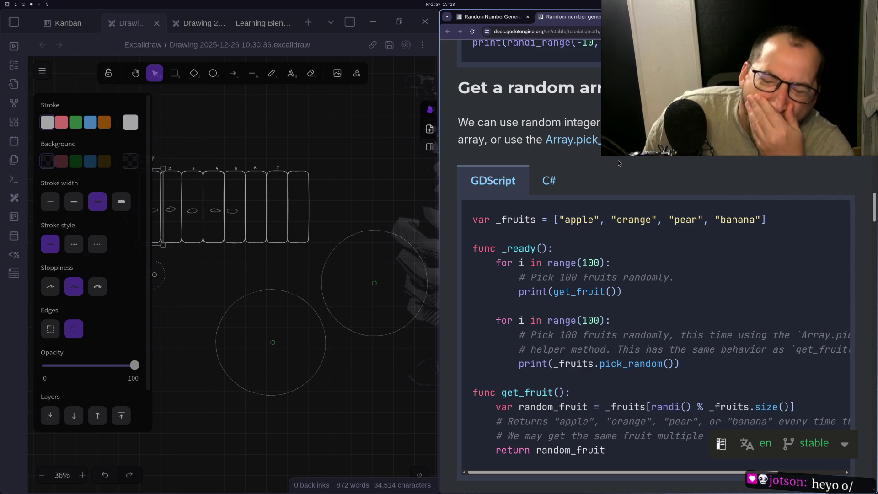
Read past the random dictionary value example to the Weighted random section's get_item_rarity code.
scroll(572, 314, "down", 2)
scroll(573, 315, "down", 5)
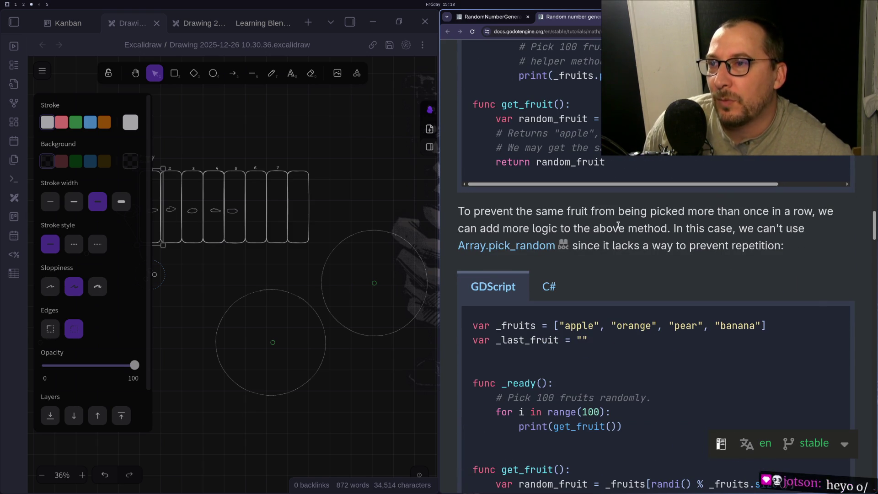
scroll(625, 236, "down", 1)
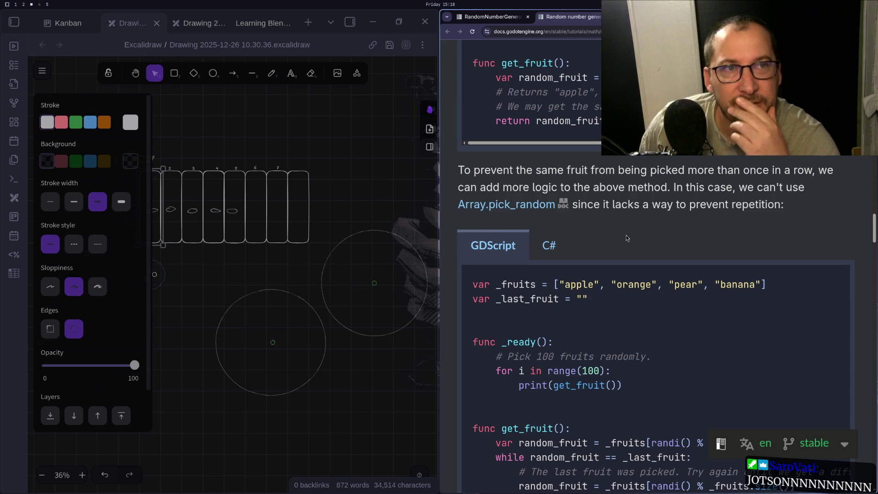
scroll(626, 235, "down", 10)
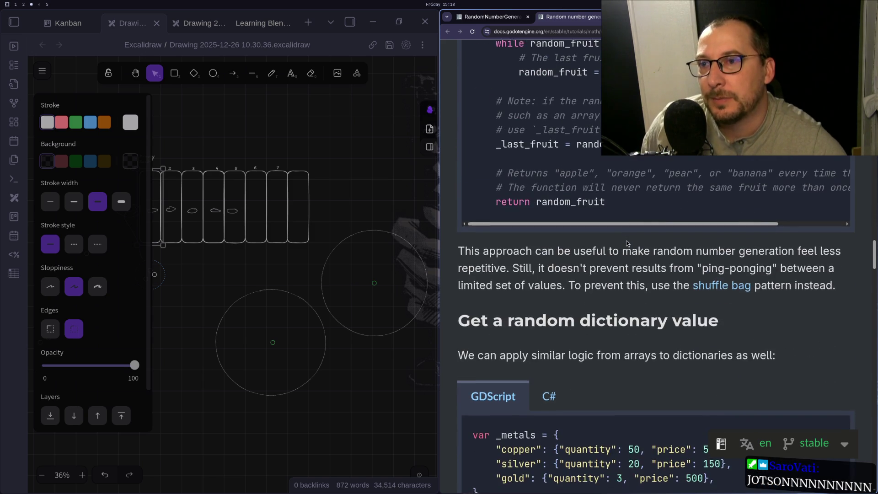
scroll(627, 240, "down", 2)
scroll(577, 164, "down", 1)
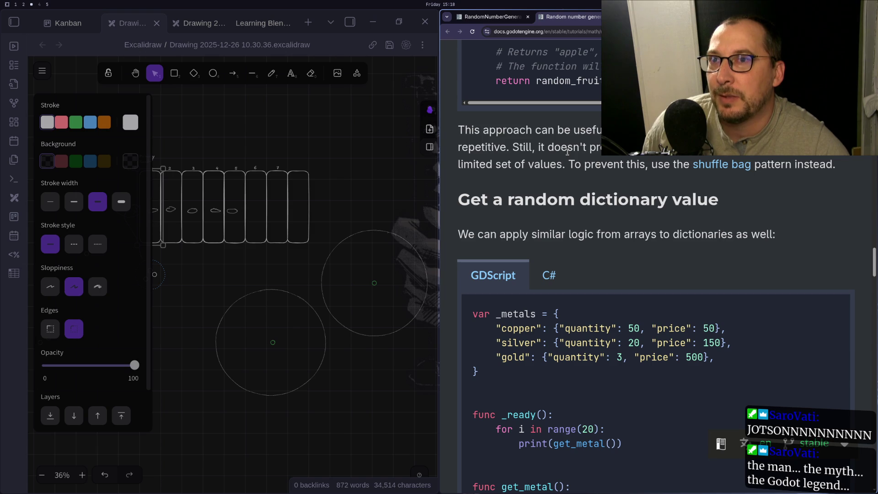
scroll(586, 165, "down", 1)
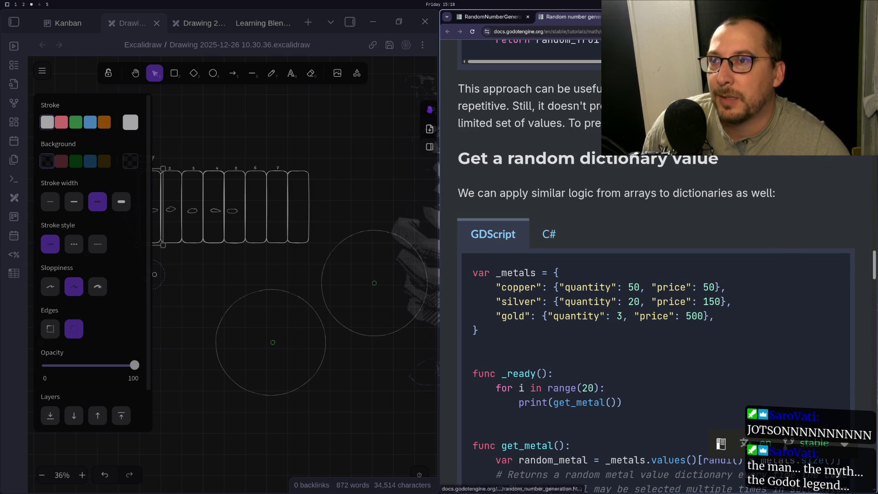
right_click(700, 128)
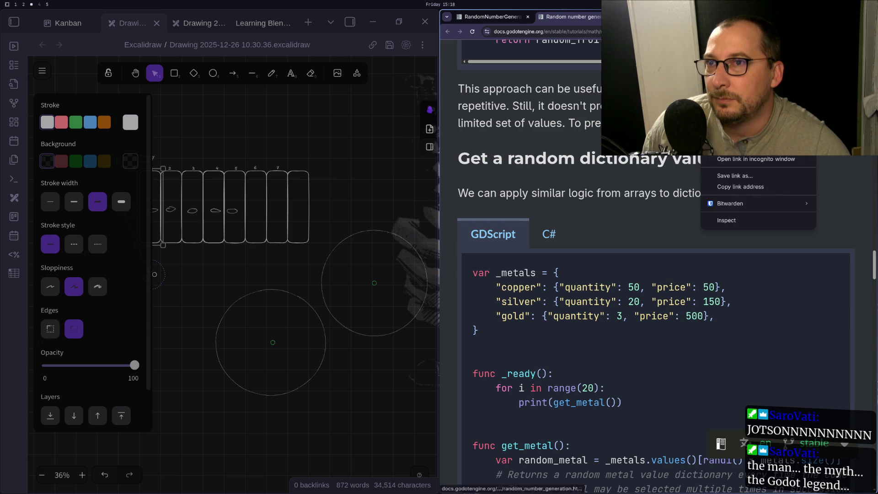
key("Escape")
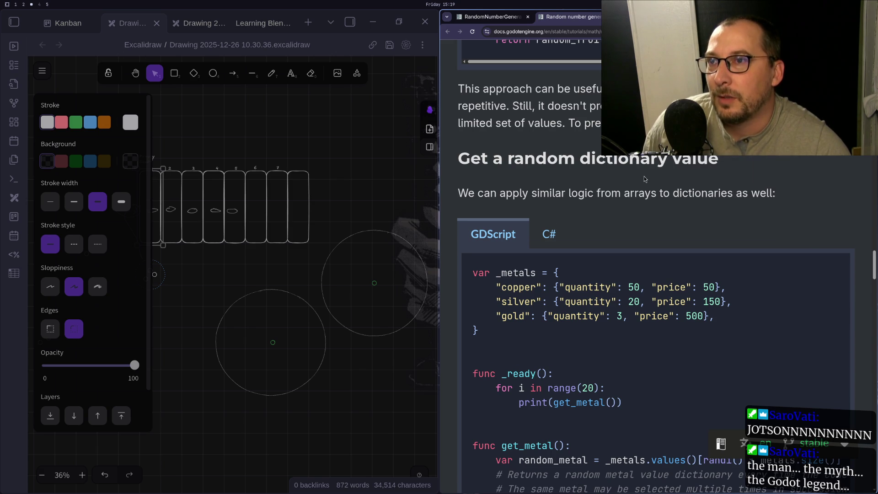
scroll(644, 176, "down", 8)
scroll(643, 191, "down", 3)
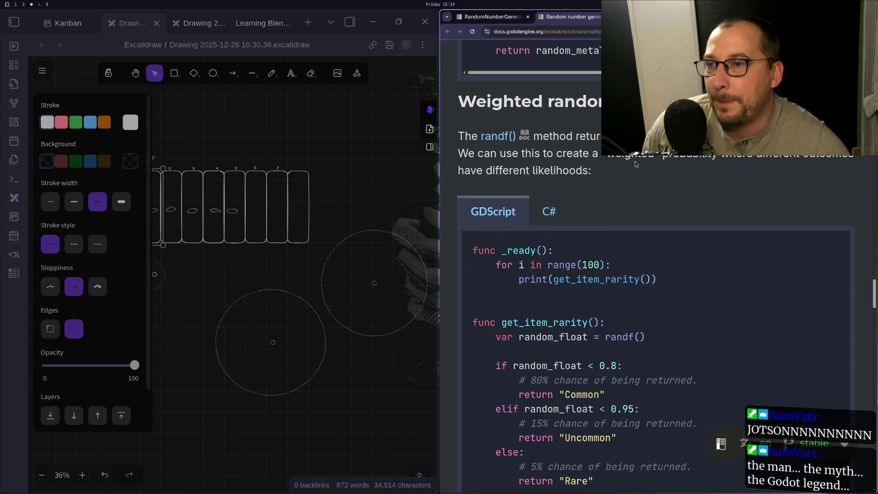
Scroll past the rand_weighted() fruit example to the 'Better' randomness using shuffle bags section.
scroll(635, 164, "down", 2)
scroll(635, 164, "down", 7)
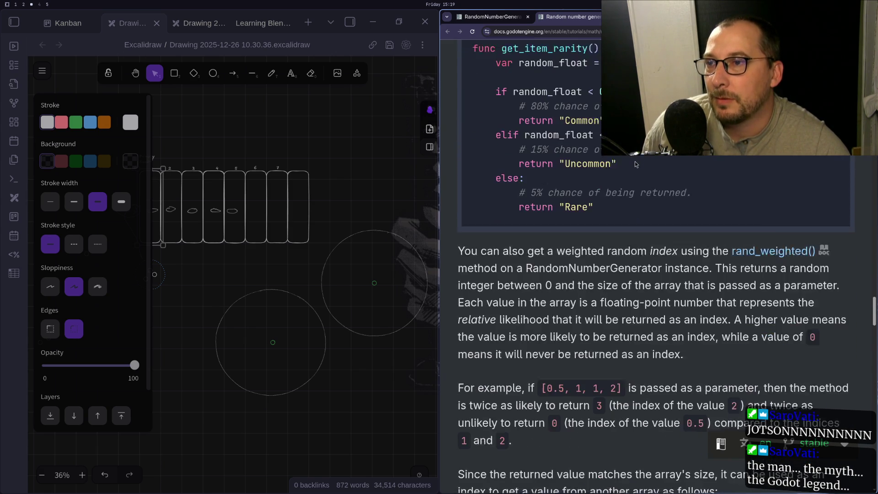
scroll(635, 161, "down", 1)
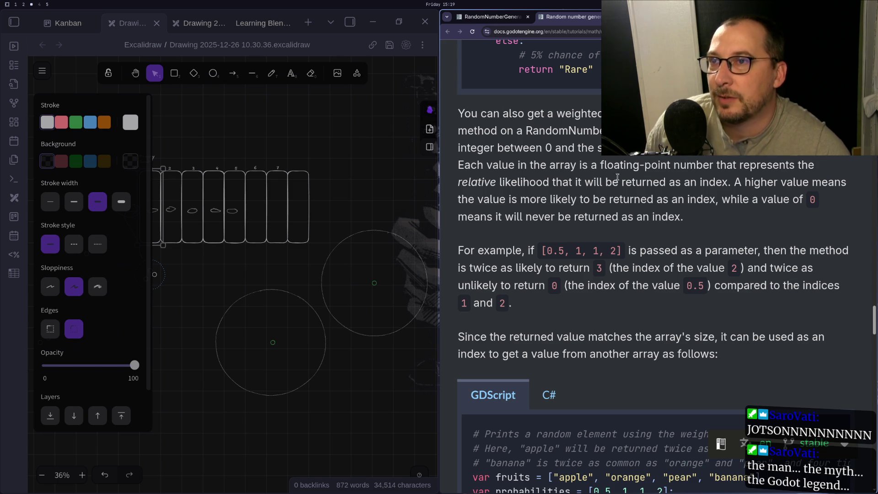
scroll(608, 160, "down", 2)
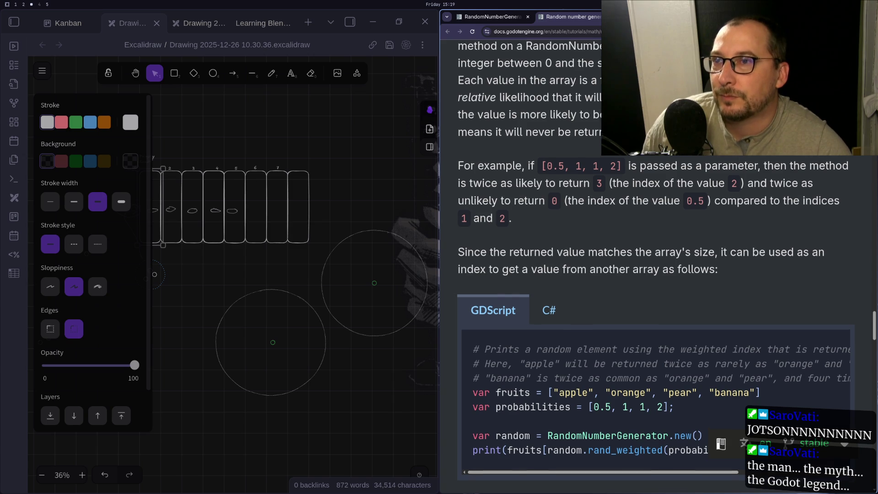
scroll(655, 260, "down", 3)
scroll(656, 259, "down", 6)
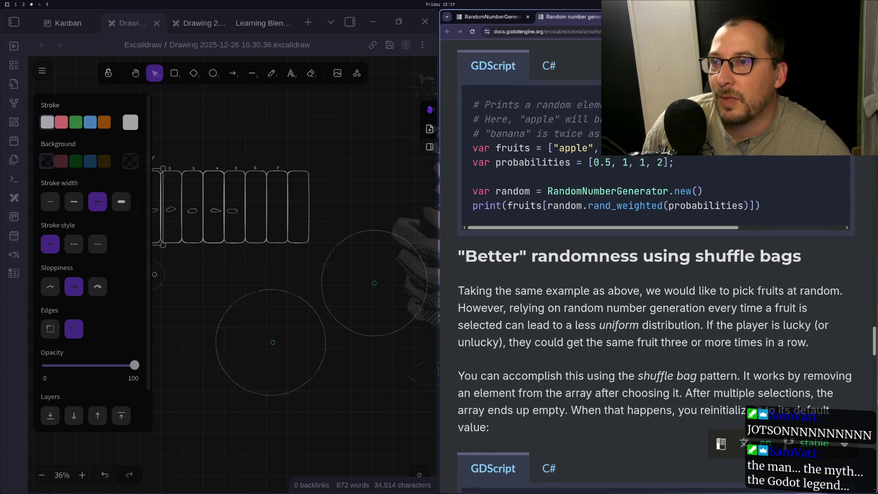
Scroll down to the Random noise section and briefly highlight its introduction text.
scroll(655, 260, "down", 2)
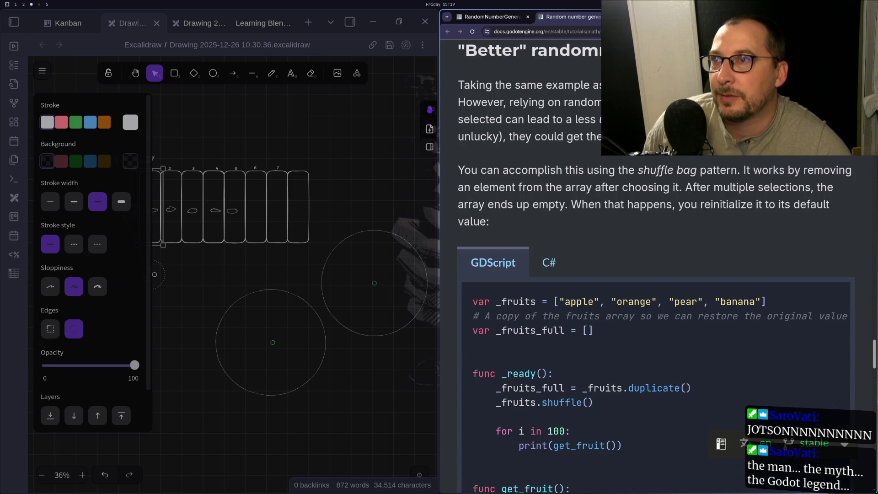
scroll(656, 260, "down", 2)
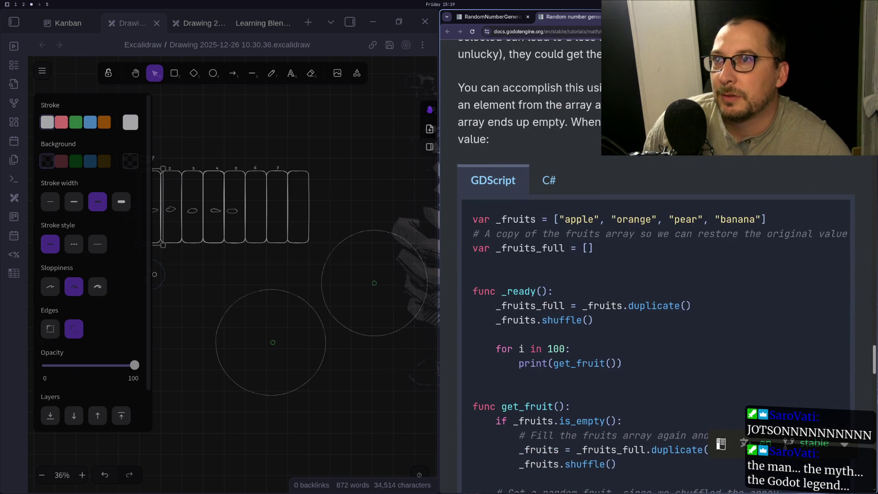
scroll(656, 259, "up", 1)
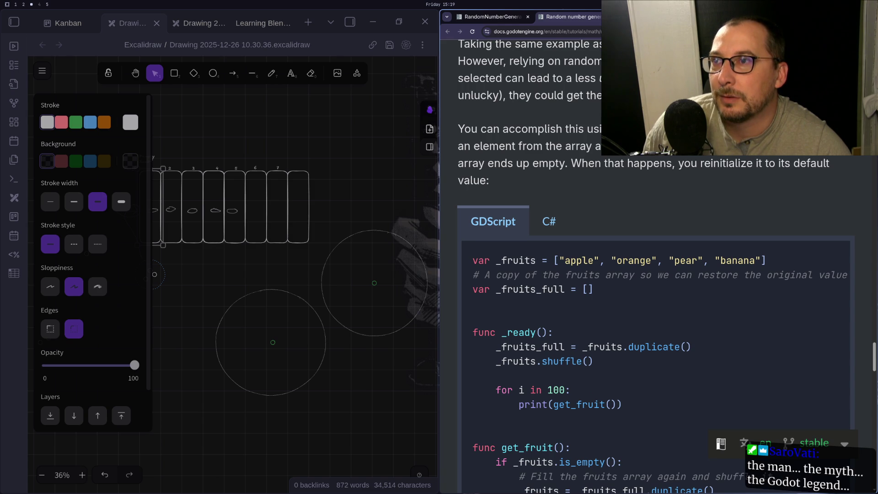
scroll(656, 260, "down", 1)
scroll(656, 260, "down", 1)
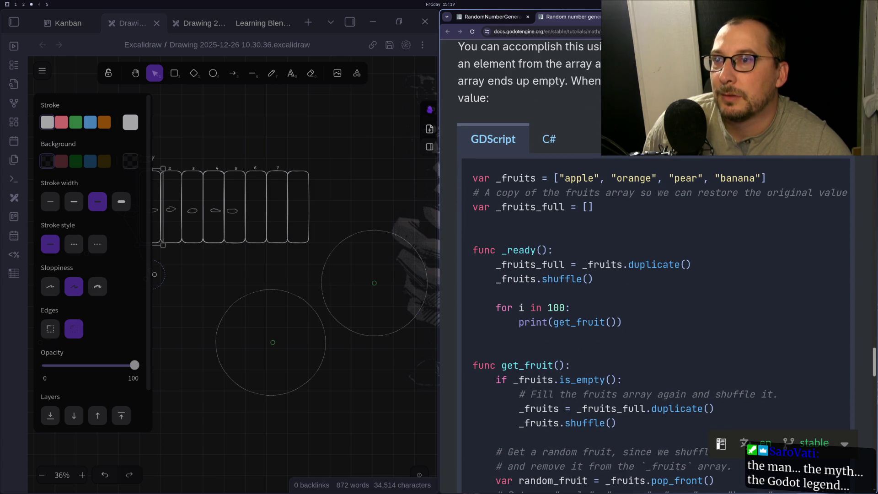
scroll(654, 264, "down", 3)
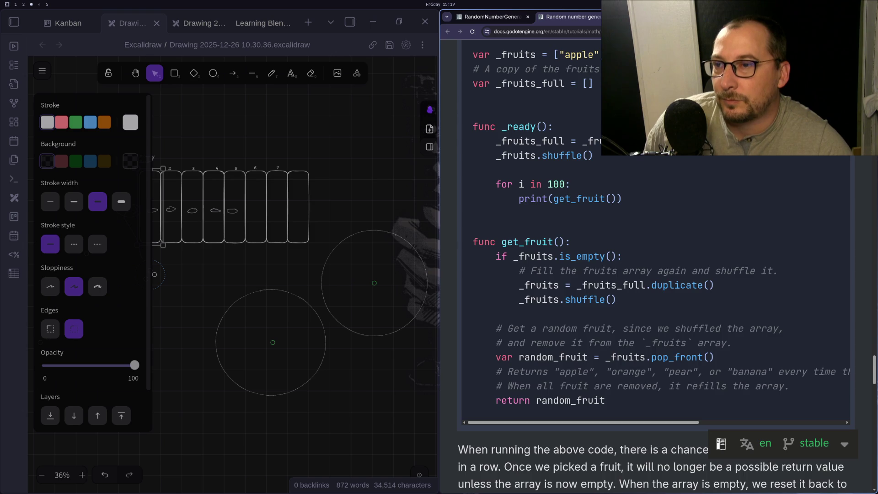
scroll(656, 260, "down", 4)
scroll(656, 274, "down", 8)
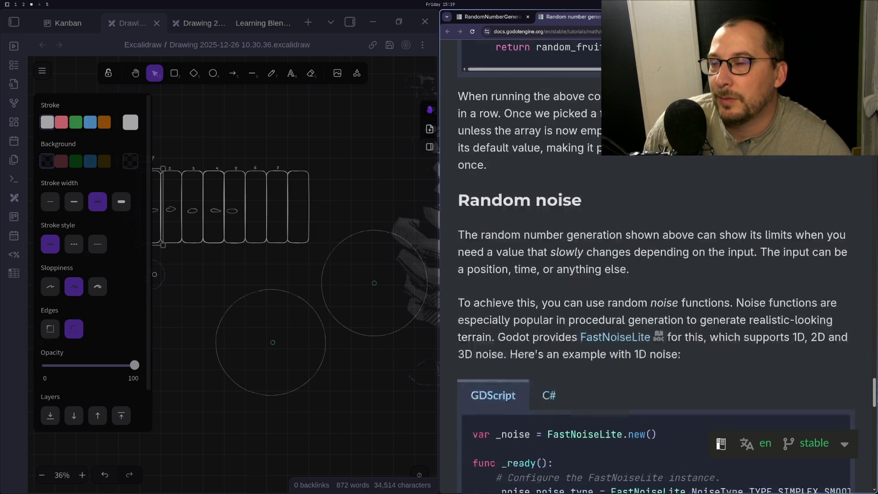
scroll(656, 272, "down", 8)
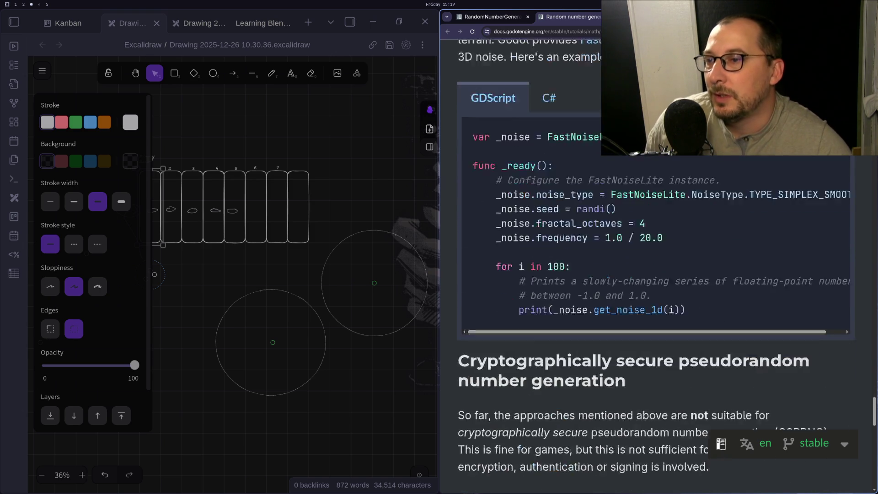
scroll(471, 108, "up", 11)
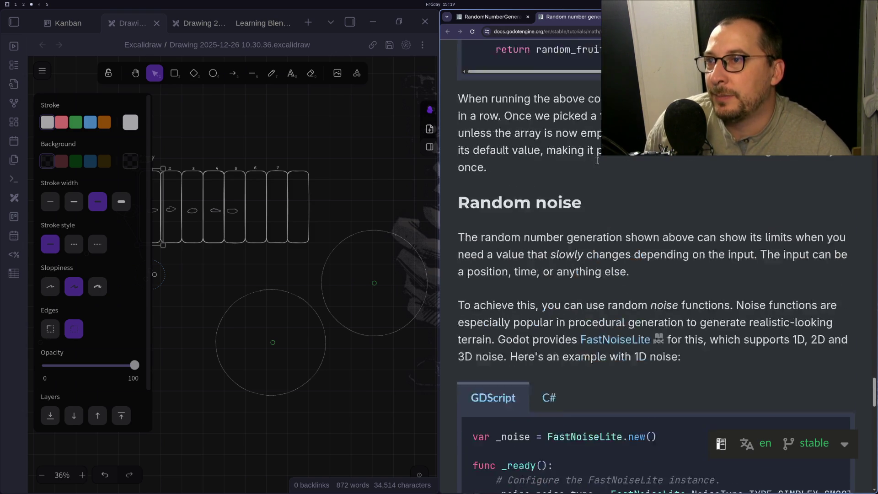
scroll(472, 108, "down", 1)
mouse_move(457, 101)
left_mouse_down()
mouse_move(531, 102)
mouse_move(743, 237)
mouse_move(743, 259)
left_mouse_up()
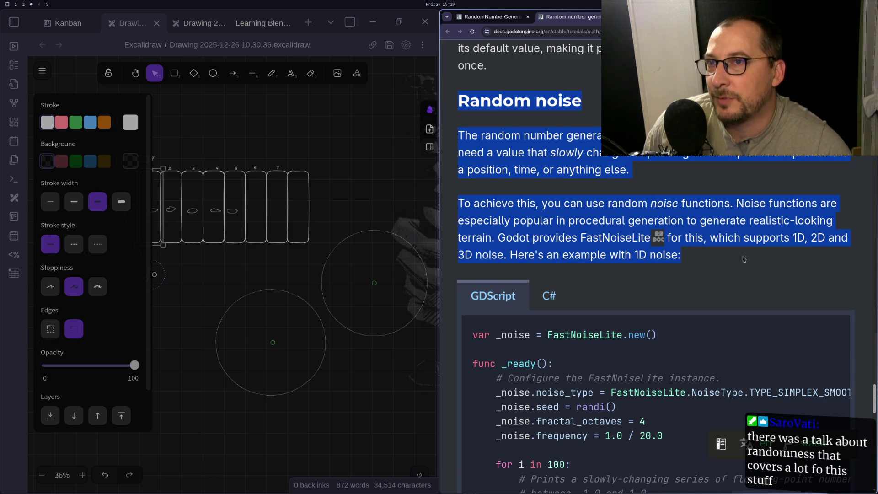
left_click(743, 256)
Return to the RandomNumberGenerator class reference page showing its Properties and Methods tables.
scroll(742, 256, "down", 1)
scroll(734, 261, "down", 12)
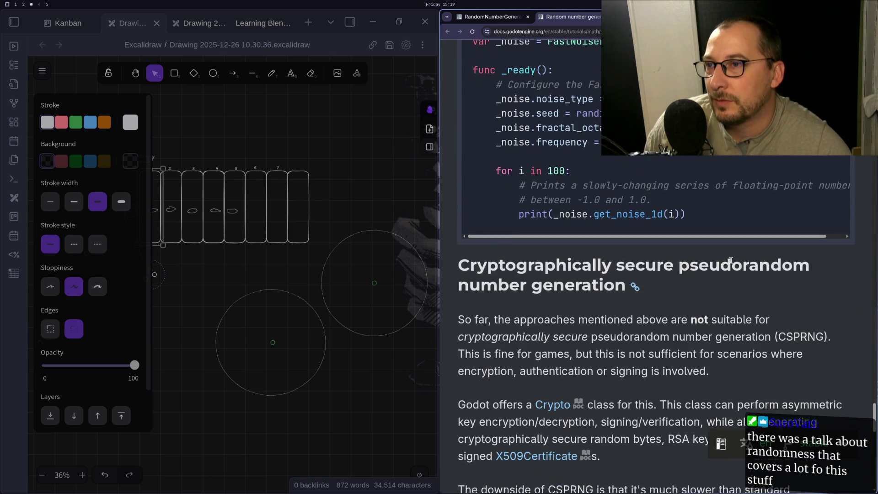
scroll(731, 259, "down", 7)
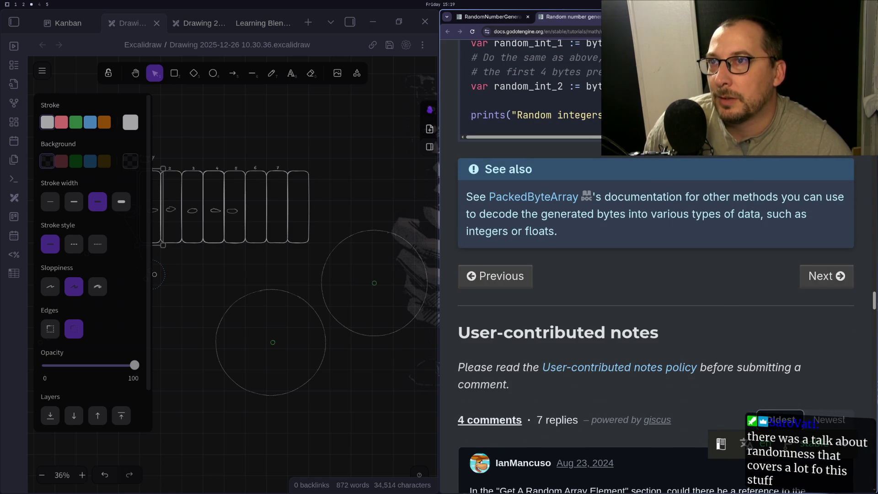
scroll(729, 261, "up", 15)
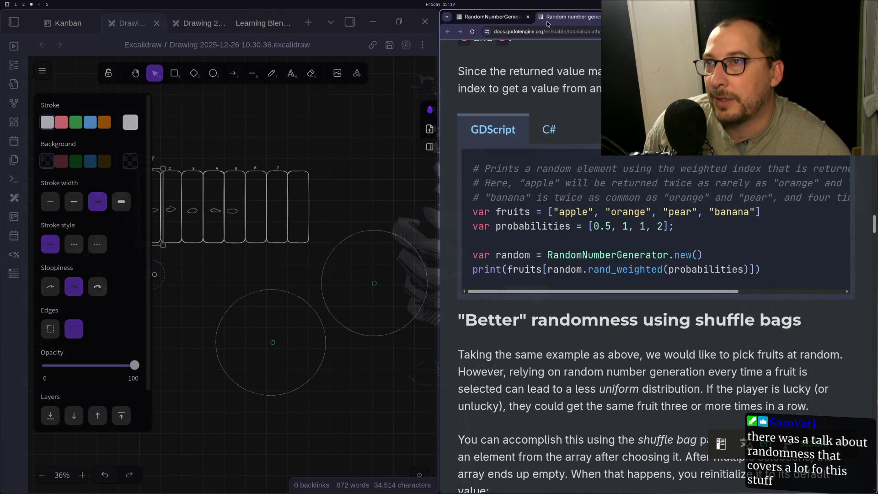
left_click(502, 17)
left_click(574, 17)
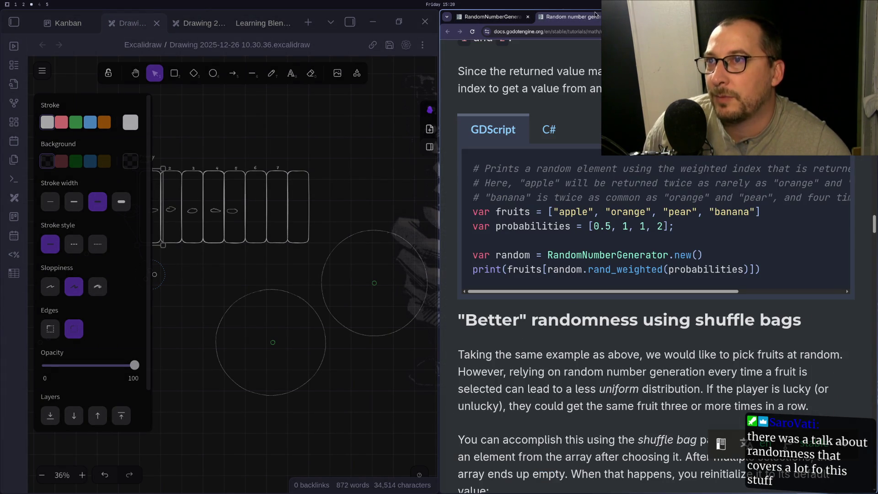
scroll(592, 127, "up", 3)
scroll(814, 227, "up", 15)
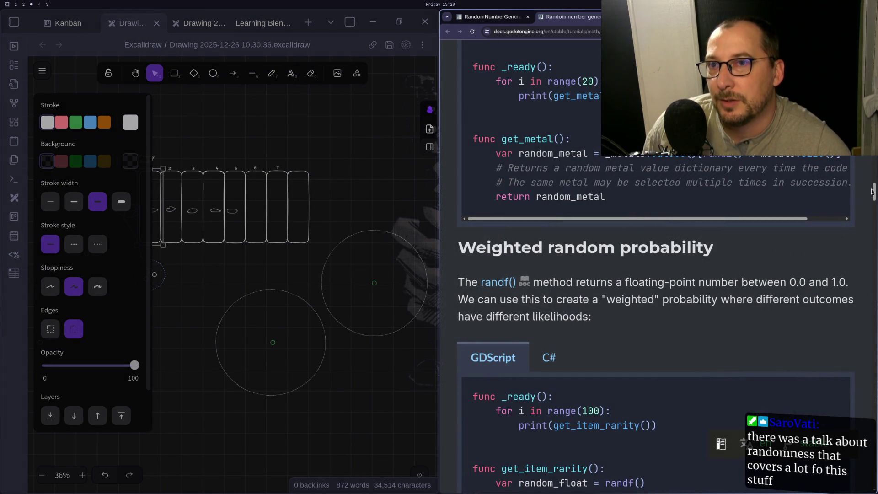
scroll(622, 336, "up", 12)
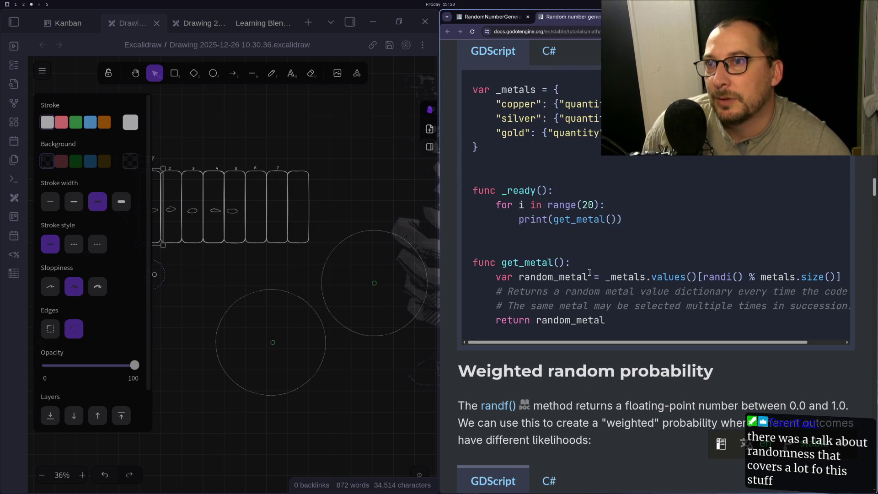
scroll(622, 338, "up", 15)
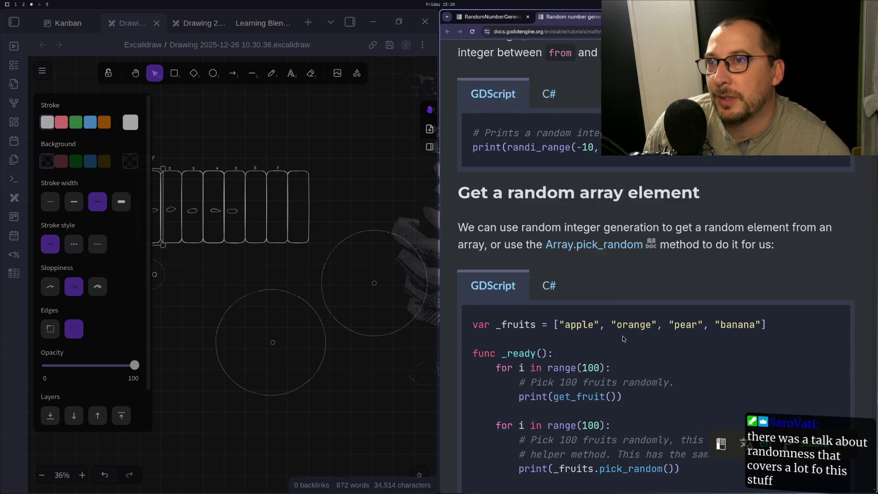
scroll(622, 339, "up", 10)
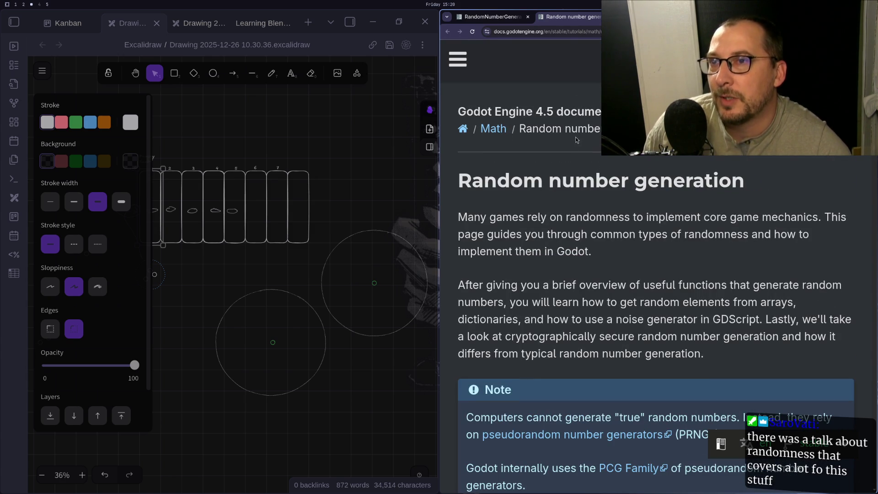
key("ctrl+shift+Tab")
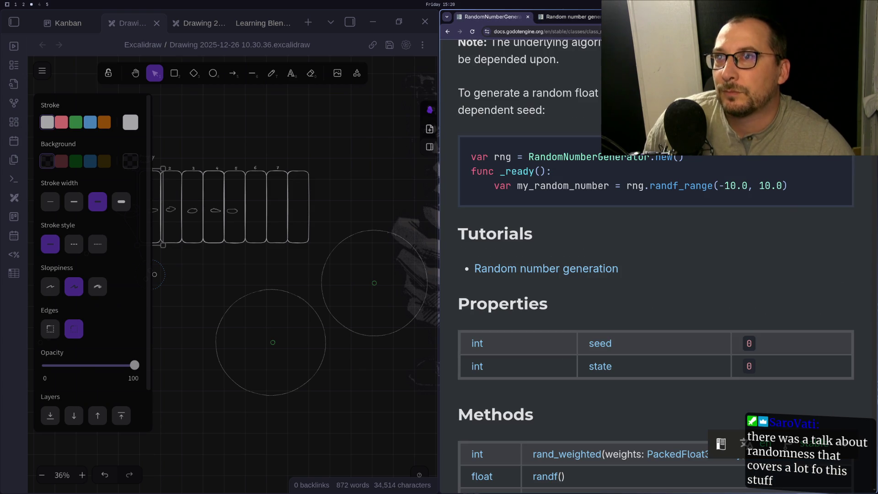
Close the Random number generation tutorial tab and switch to Neovim on workspace 1.
left_click(609, 17)
scroll(654, 320, "down", 2)
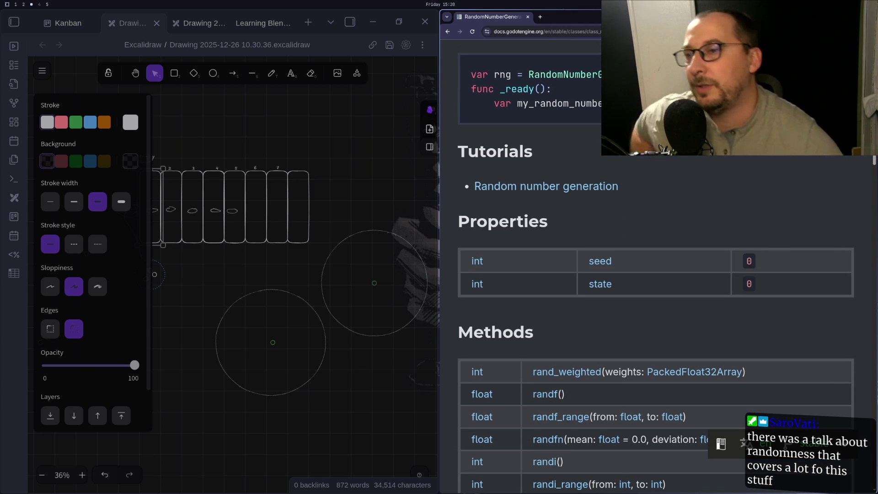
key("super+1")
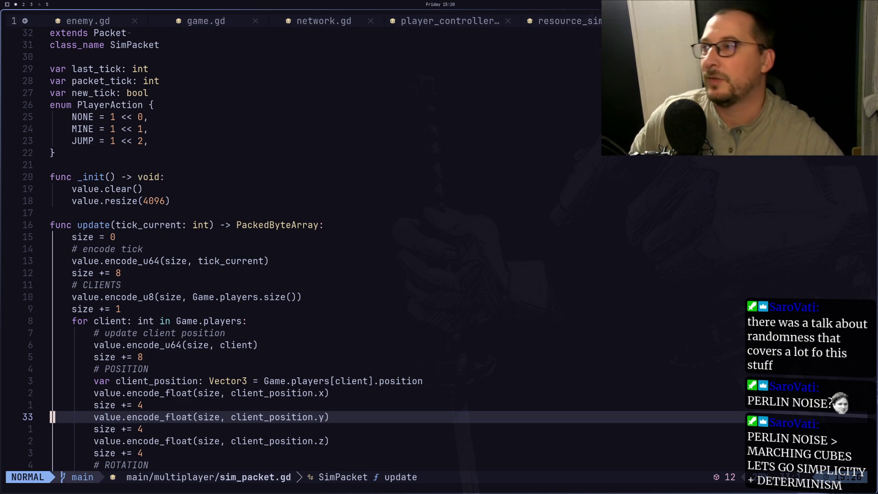
Move on through the Godot editor to workspace 3 with the Excalidraw drawing and docs.
scroll(85, 274, "down", 2)
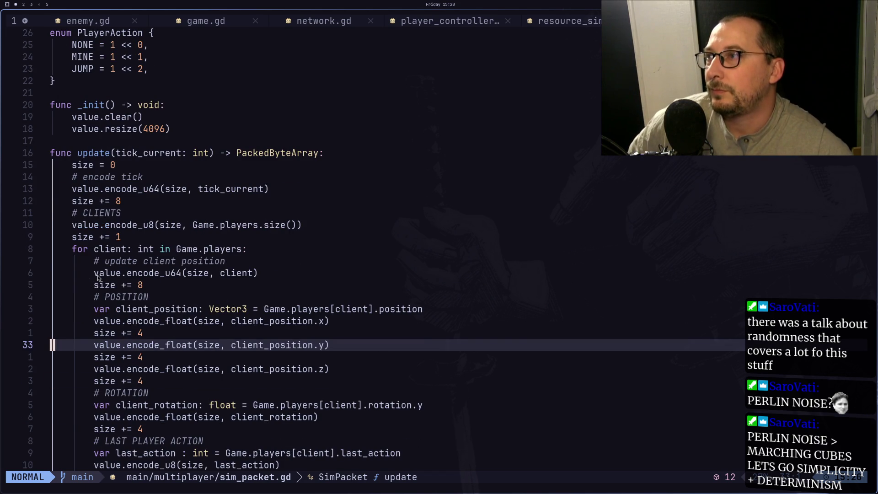
scroll(99, 278, "up", 2)
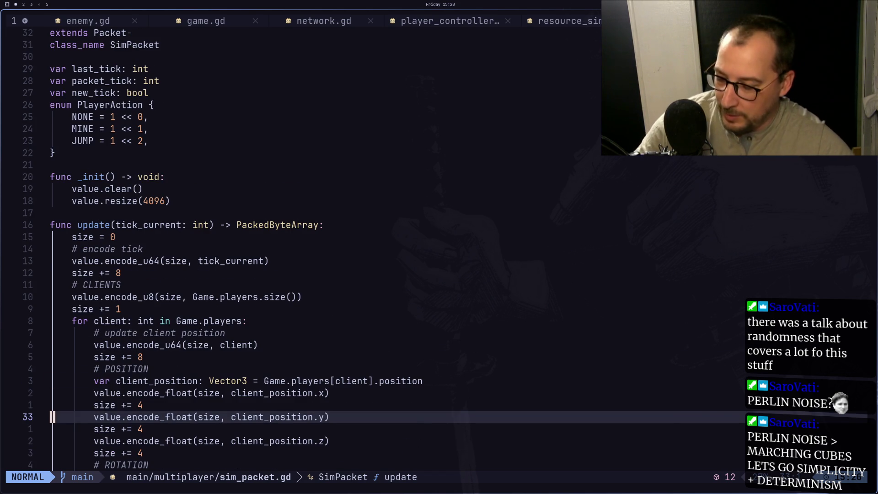
key("super+2")
key("super+3")
Zoom into the Ticks and Primary Seed diagram and highlight the docs' Methods table.
left_click(363, 226)
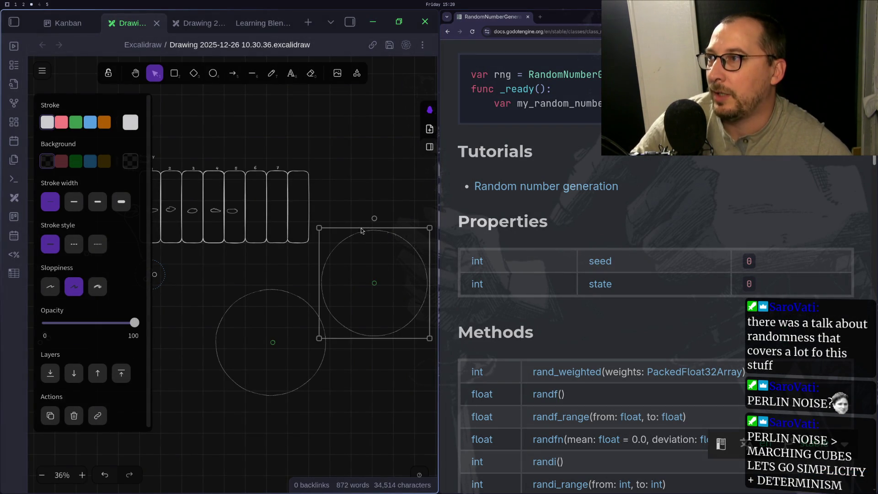
scroll(304, 238, "up", 5)
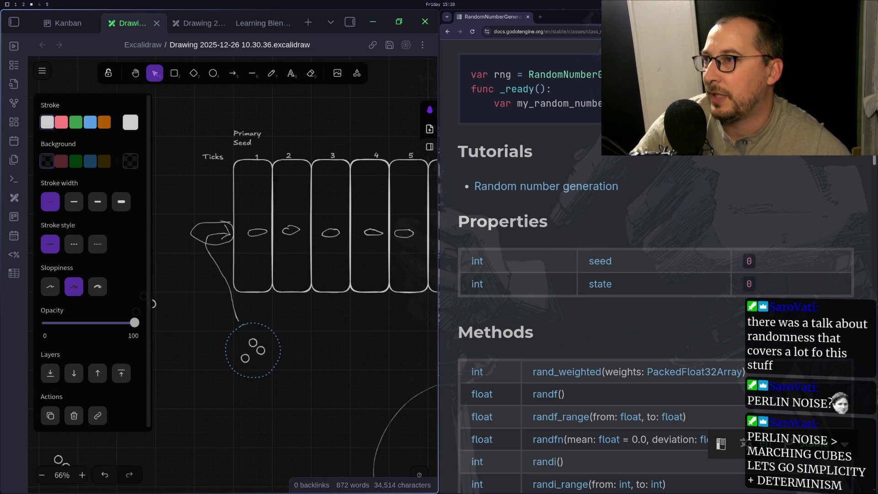
scroll(256, 249, "up", 3)
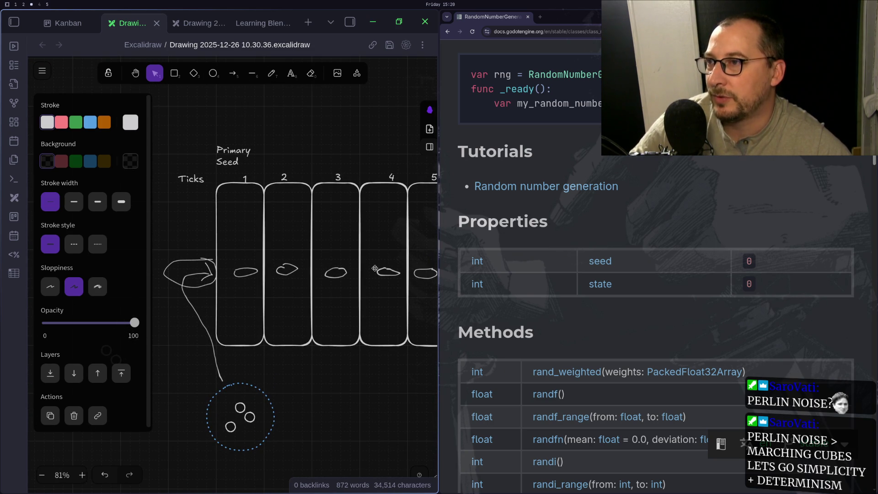
scroll(560, 255, "down", 3)
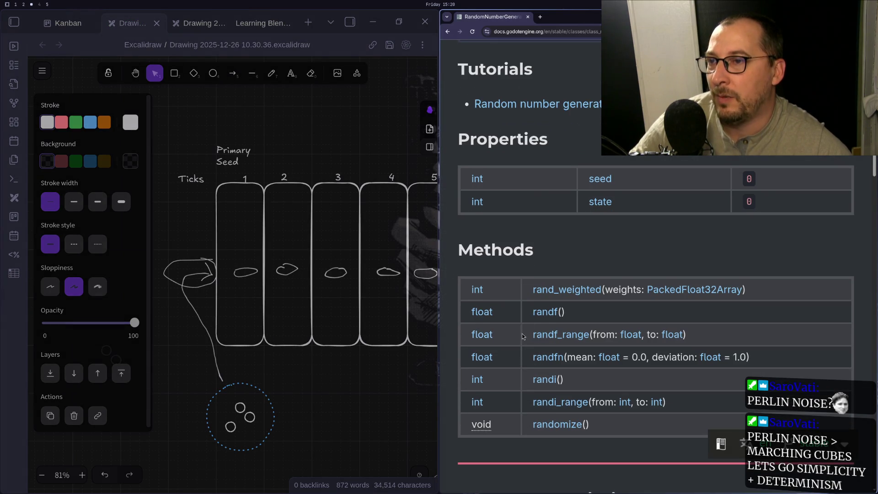
scroll(561, 255, "down", 3)
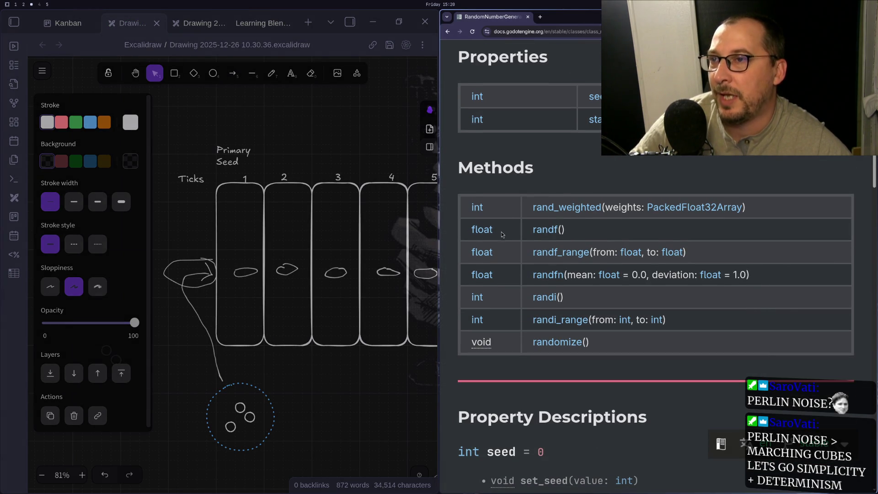
left_click_drag(515, 198, 639, 397)
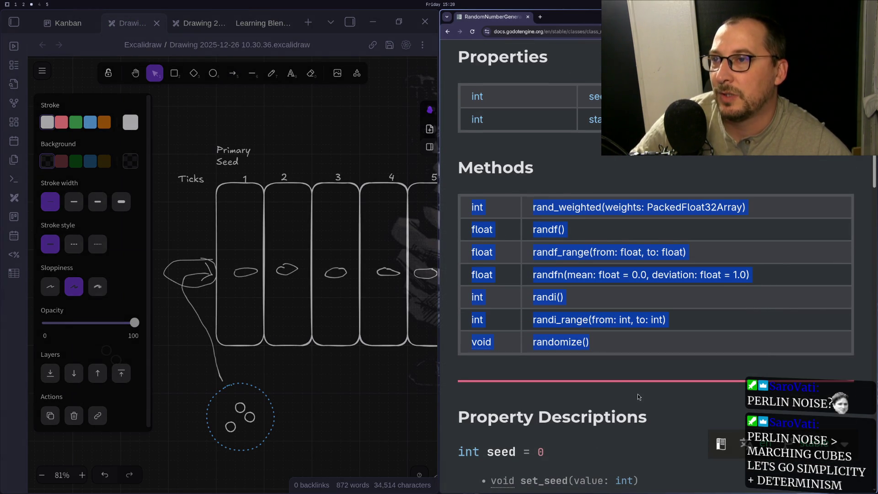
left_click(636, 353)
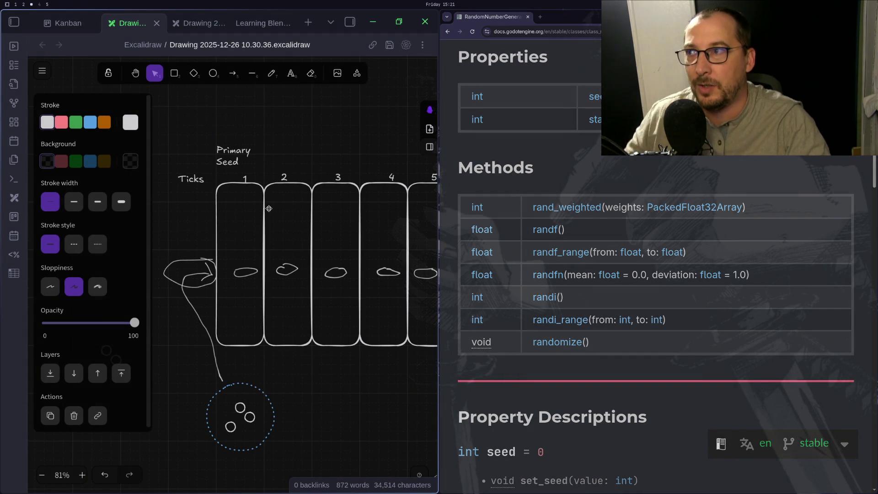
scroll(383, 306, "up", 2)
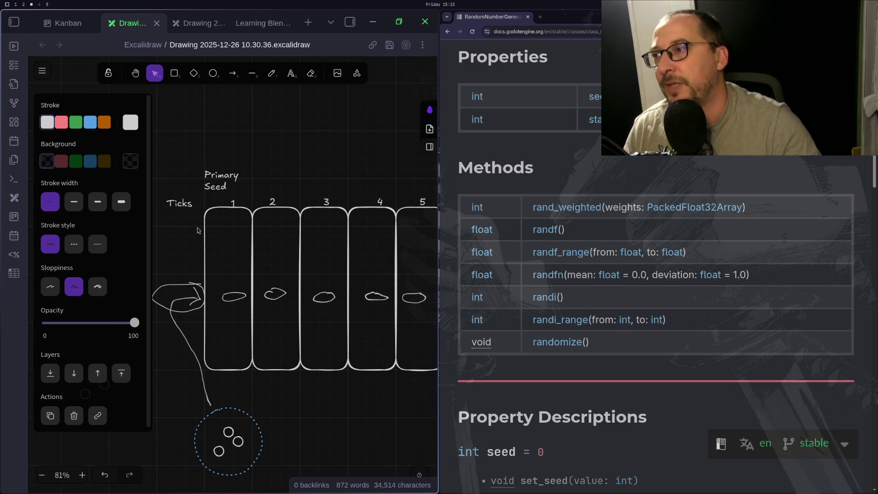
Duplicate the first tick-column rectangle in the Excalidraw diagram.
scroll(197, 231, "down", 2)
scroll(247, 202, "left", 3)
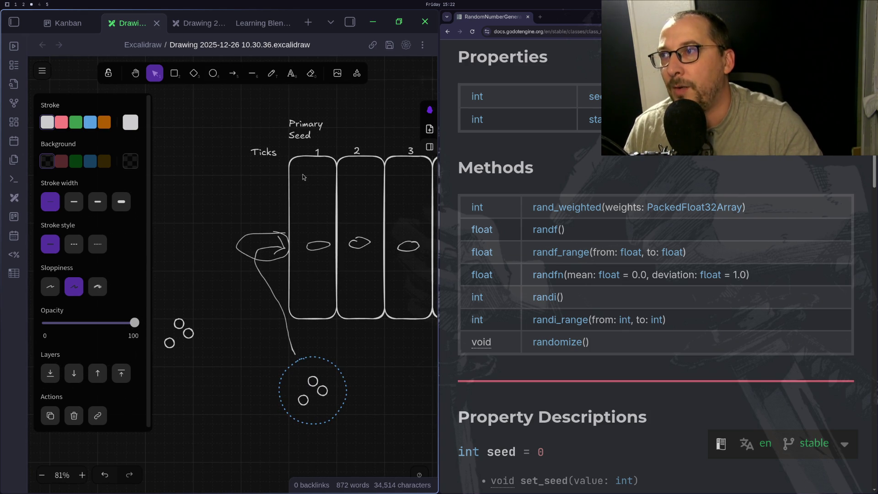
left_click(293, 159)
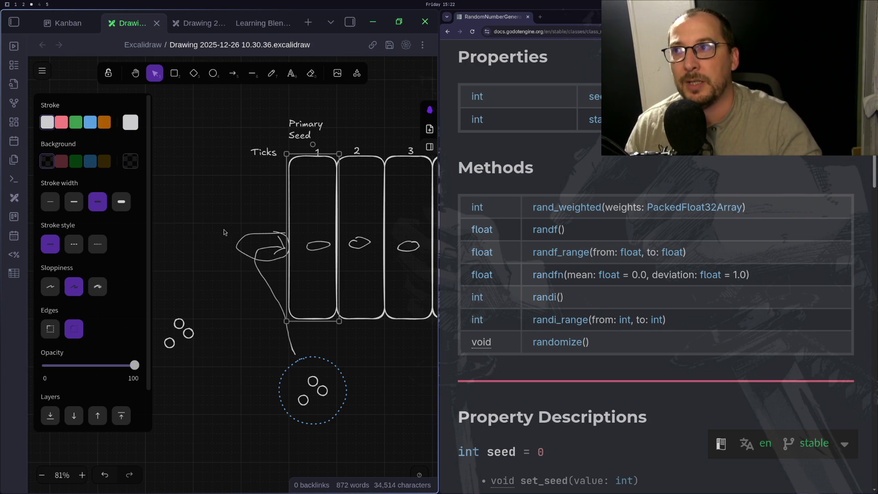
scroll(320, 275, "up", 5)
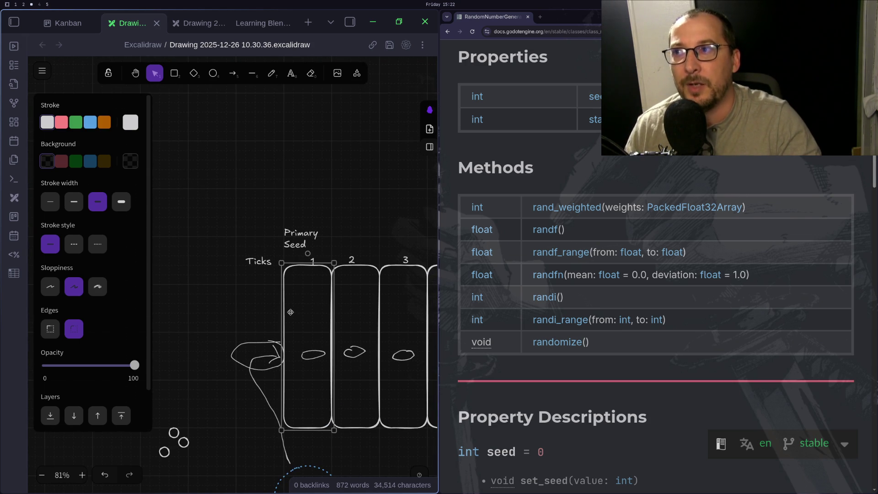
left_click(351, 286)
left_click(319, 272)
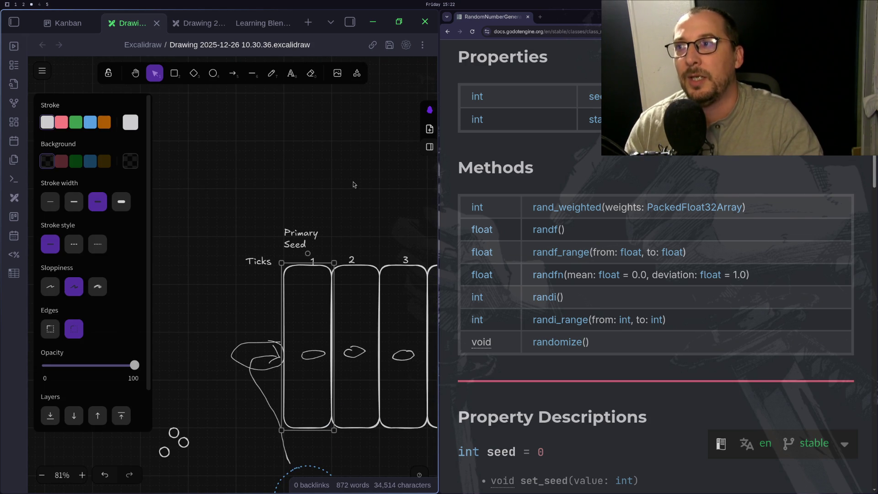
key("ctrl+c")
left_click(336, 168)
key("ctrl+v")
Reshape the copy into a long horizontal strip stretched across the tick columns.
mouse_move(348, 186)
left_mouse_down()
mouse_move(331, 226)
mouse_move(332, 191)
left_mouse_up()
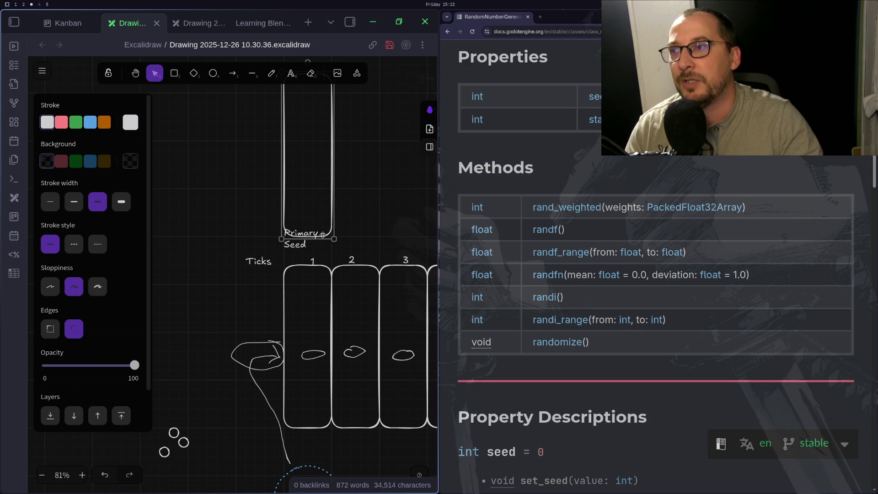
mouse_move(320, 239)
left_mouse_down()
mouse_move(320, 122)
mouse_move(288, 353)
mouse_move(310, 375)
mouse_move(308, 338)
mouse_move(306, 388)
mouse_move(312, 372)
mouse_move(553, 368)
left_mouse_up()
left_click_drag(415, 448, 231, 450)
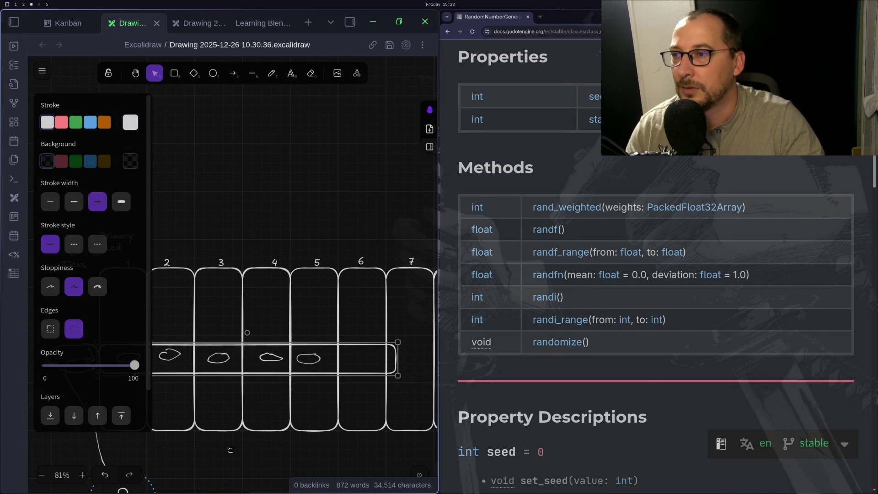
Widen the Obsidian drawing window against the browser and zoom the canvas back to 74%.
scroll(206, 491, "down", 5)
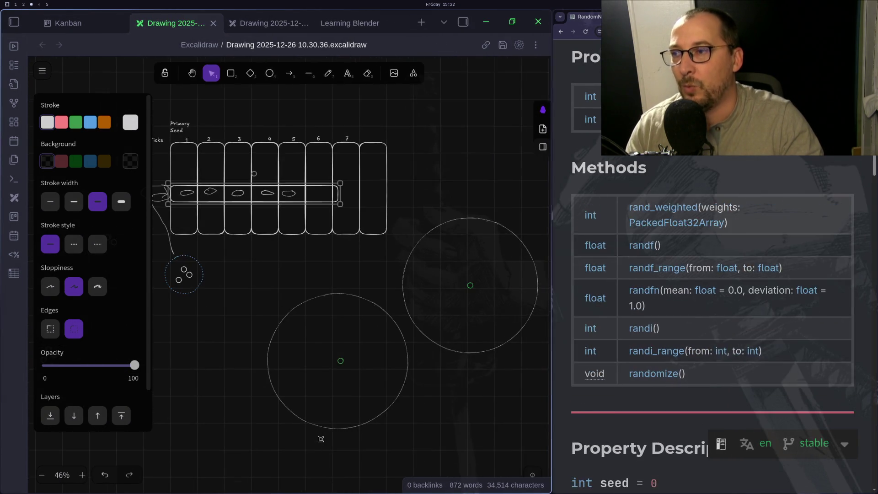
left_click_drag(186, 313, 243, 357)
scroll(243, 318, "up", 3)
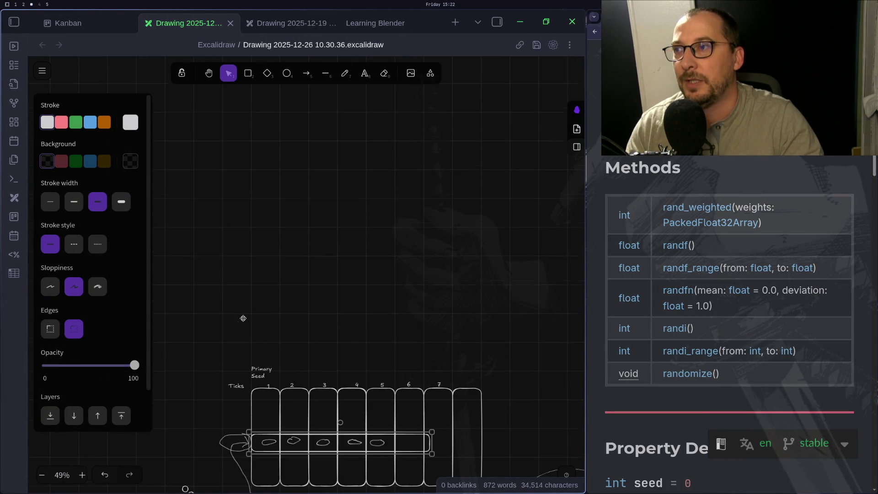
scroll(241, 372, "down", 3)
scroll(243, 373, "up", 1)
scroll(241, 377, "up", 4)
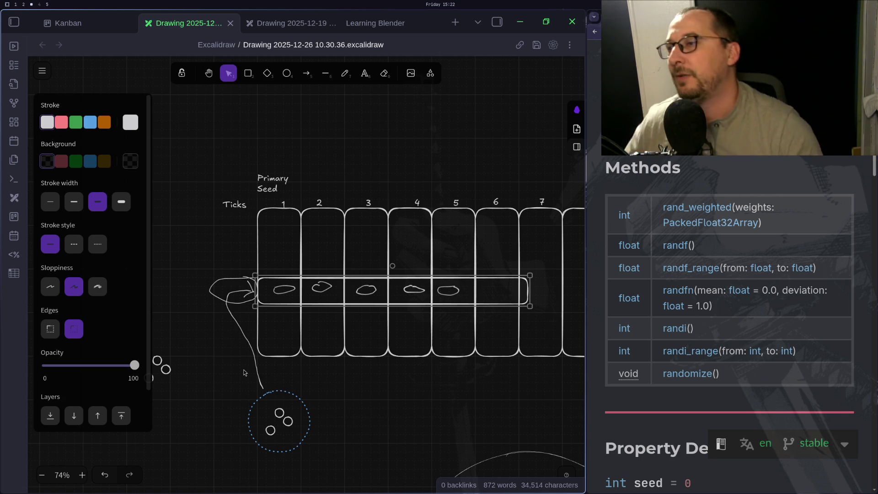
Cycle through workspaces 2 to 4 and settle on workspace 1 with sim_packet.gd in Neovim.
key("super+2")
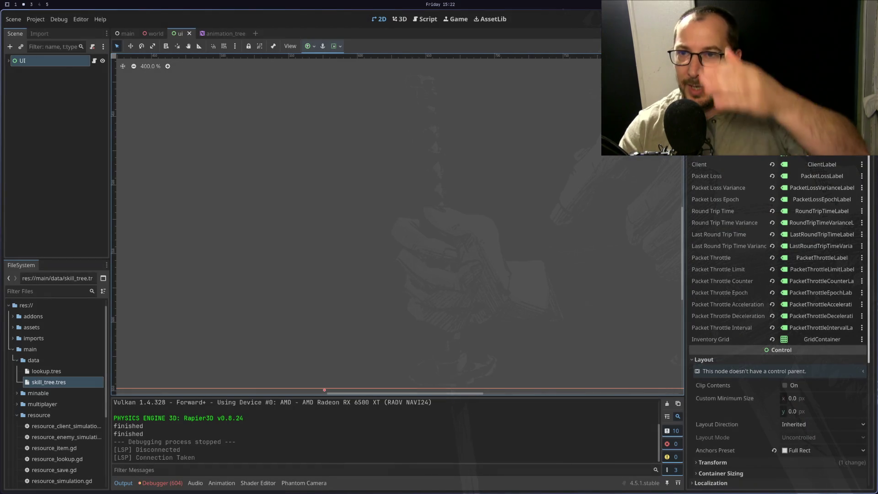
key("super+1")
key("super+2")
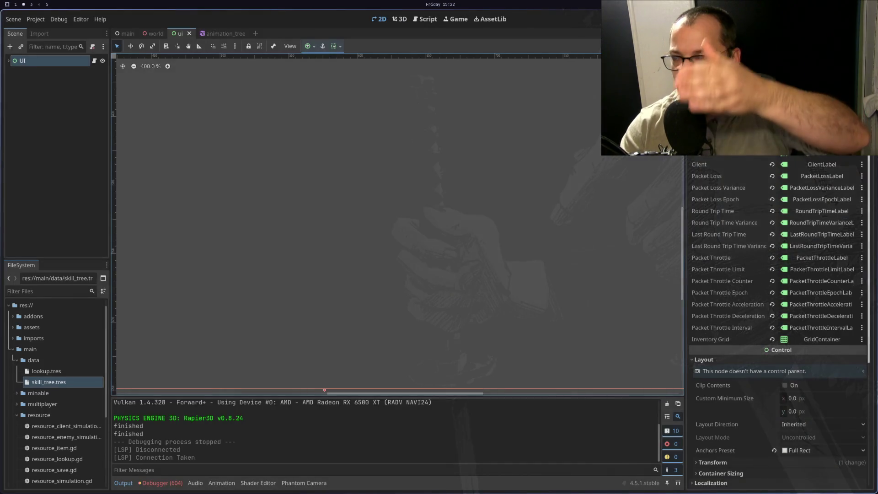
key("super+3")
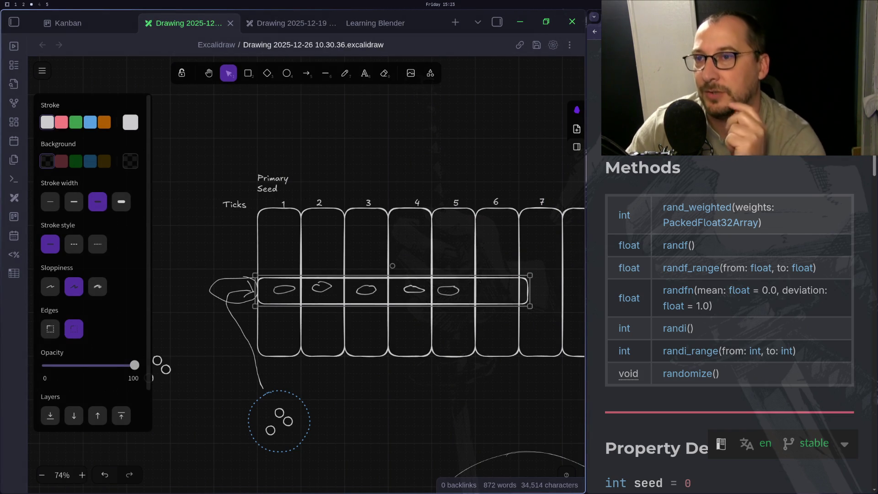
key("super+4")
key("super+3")
key("super+2")
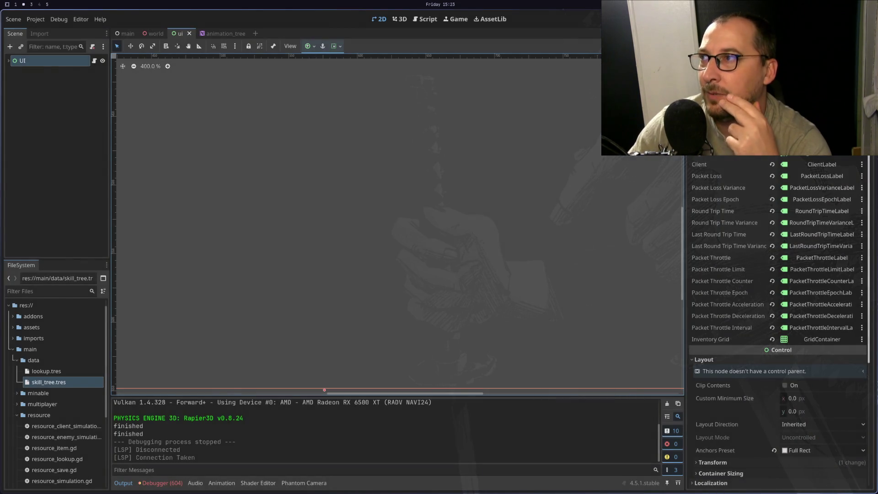
key("super+1")
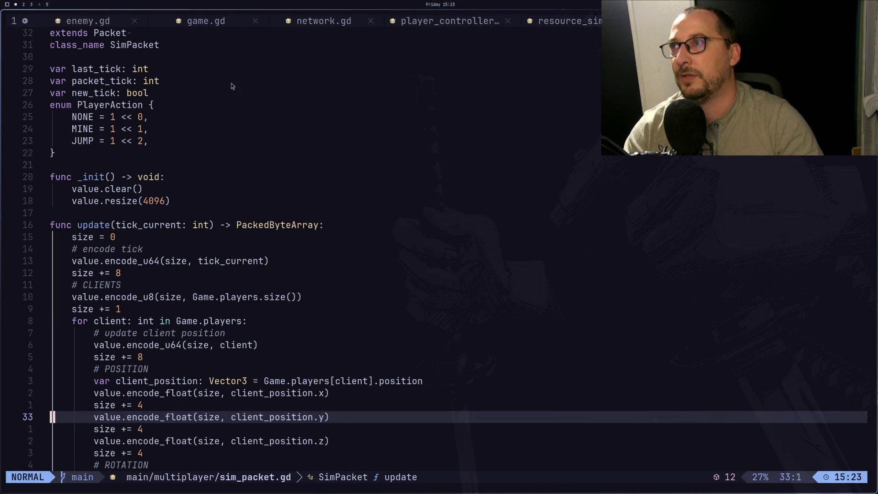
Open game.gd and answer the swap-file prompt with 'e' to edit it anyway.
left_click(227, 25)
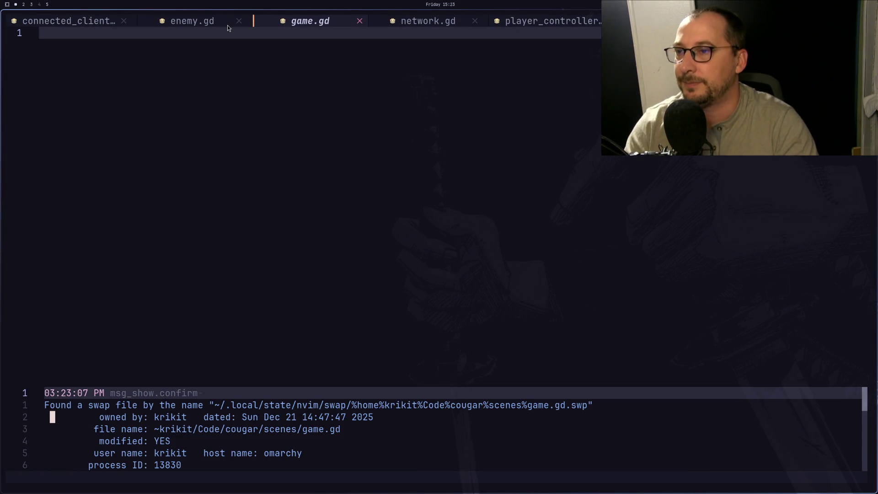
key("Return")
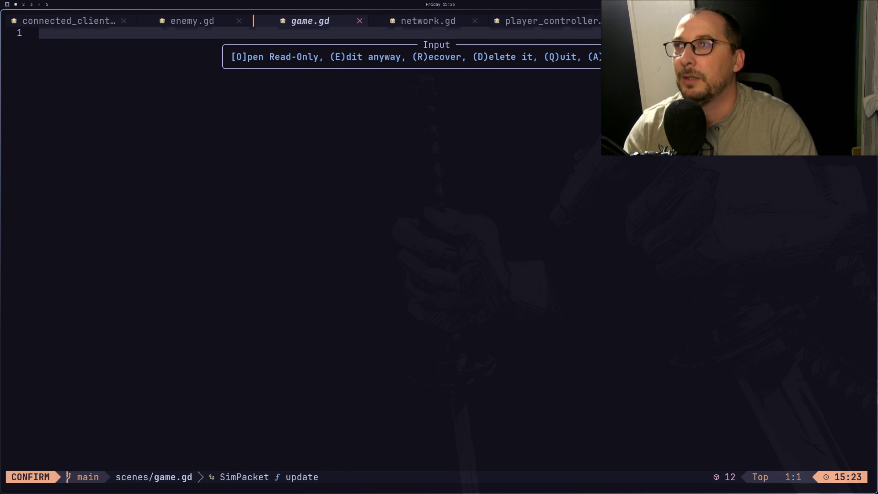
key("e")
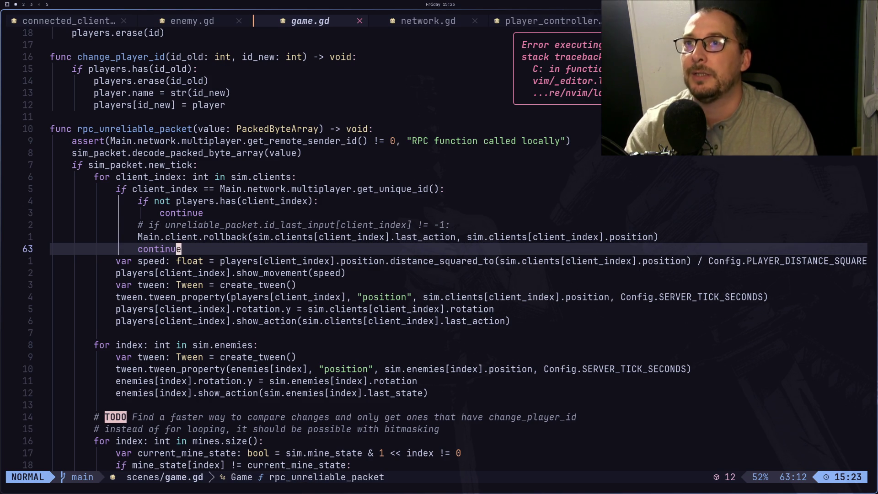
Cycle through the open buffers and step down through the variable declarations into _ready.
key("shift+h")
key("shift+h")
key("shift+l")
key("shift+l")
key("shift+l")
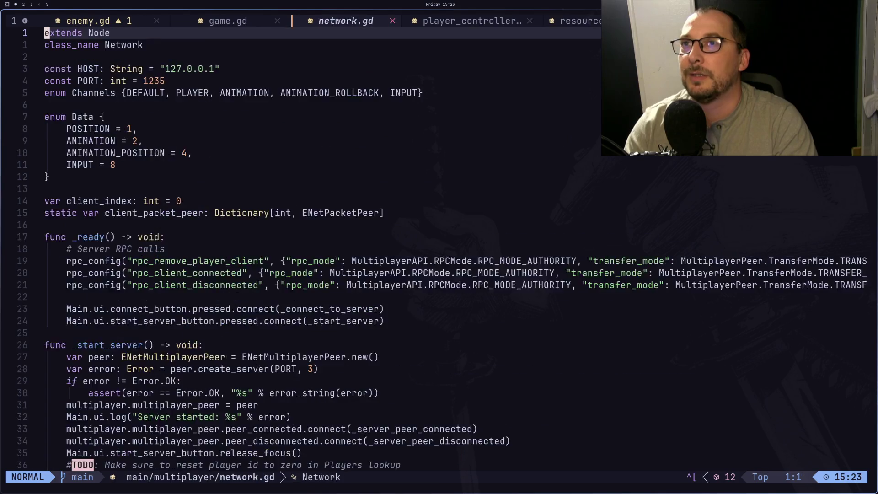
key("shift+l")
key("shift+l")
key("shift+l")
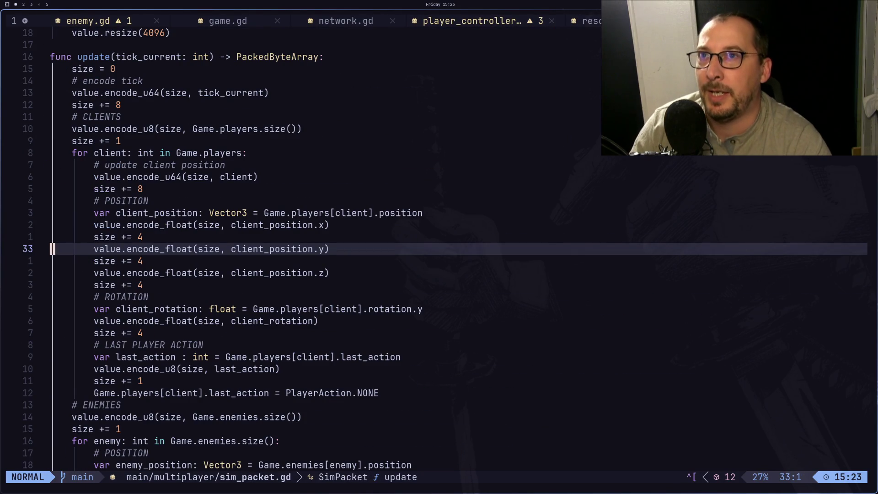
key("shift+h")
key("shift+h")
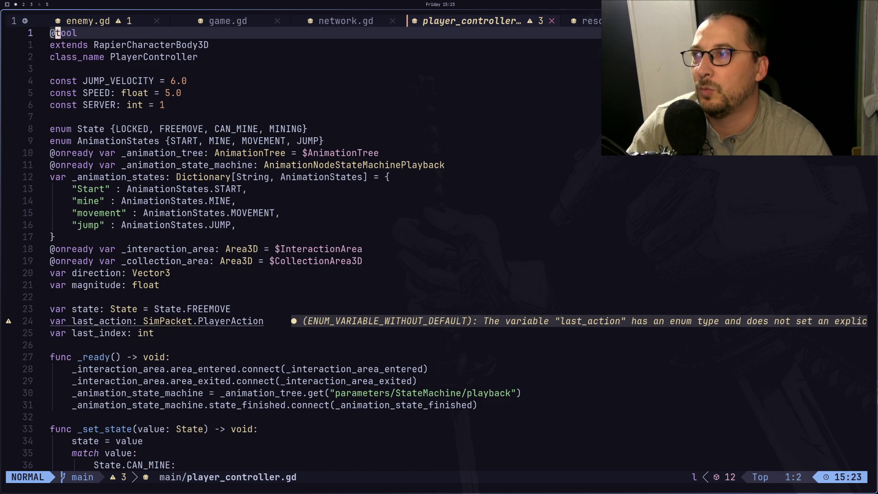
key("j")
key("j")
key("j")
key("j")
key("j")
key("j")
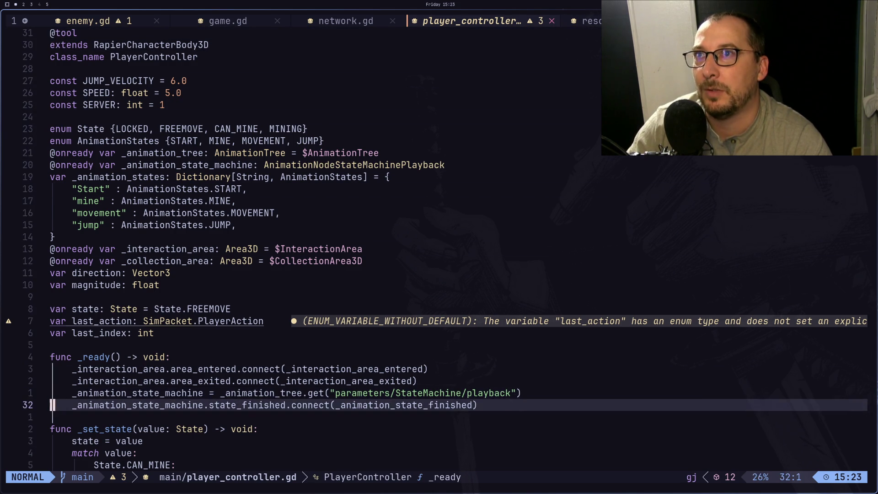
key("j")
key("j")
key("j")
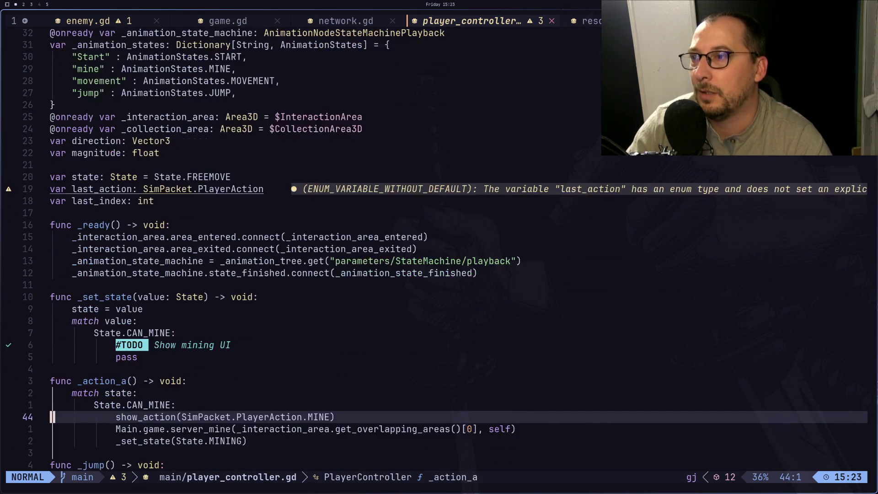
Pass through the Godot workspace to workspace 3 with the Excalidraw Ticks drawing.
key("super+2")
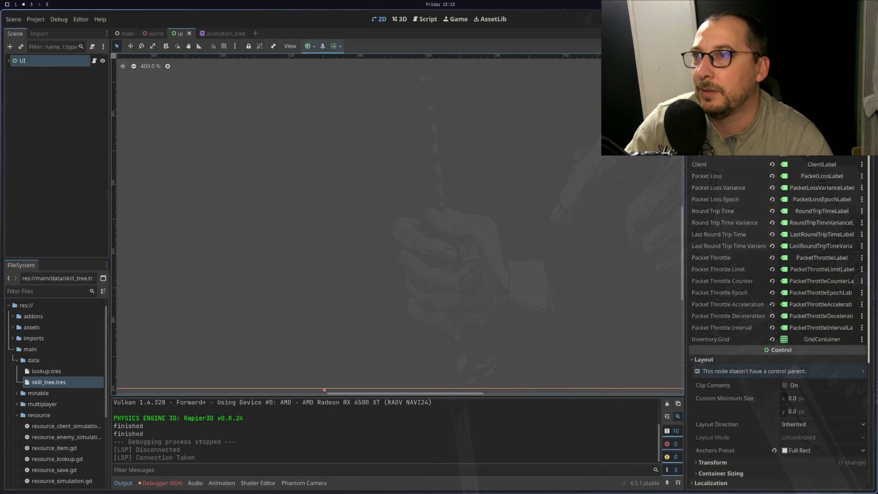
key("super+3")
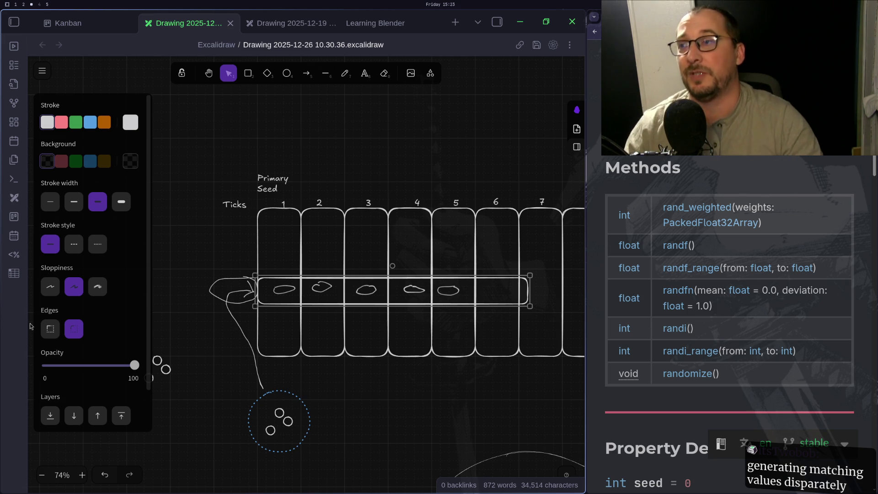
Box-select the small circle groups and the dotted circle in the Ticks drawing.
scroll(311, 329, "down", 5)
scroll(399, 322, "up", 2)
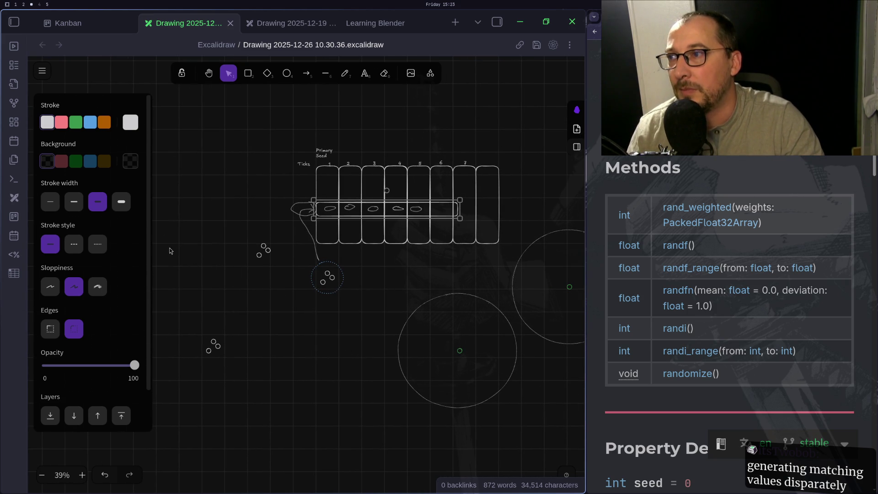
left_click_drag(165, 240, 353, 436)
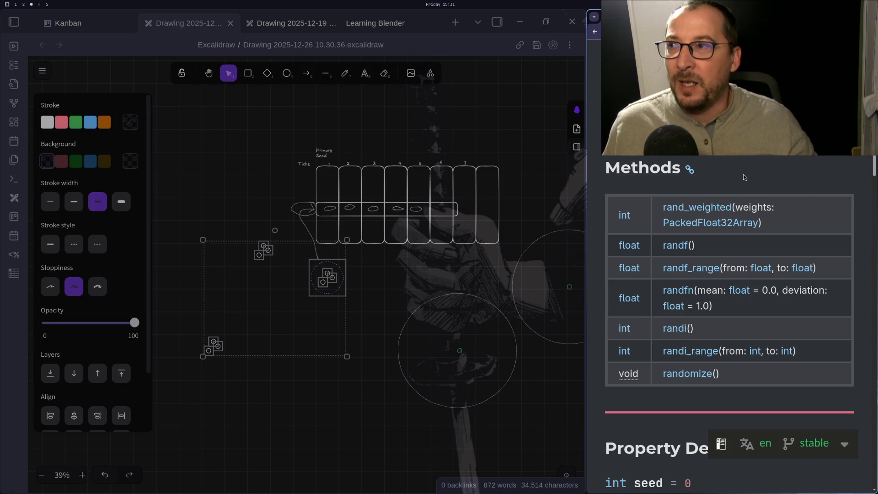
Select the small three-circle cluster and resize it by dragging its handle.
scroll(256, 228, "up", 5)
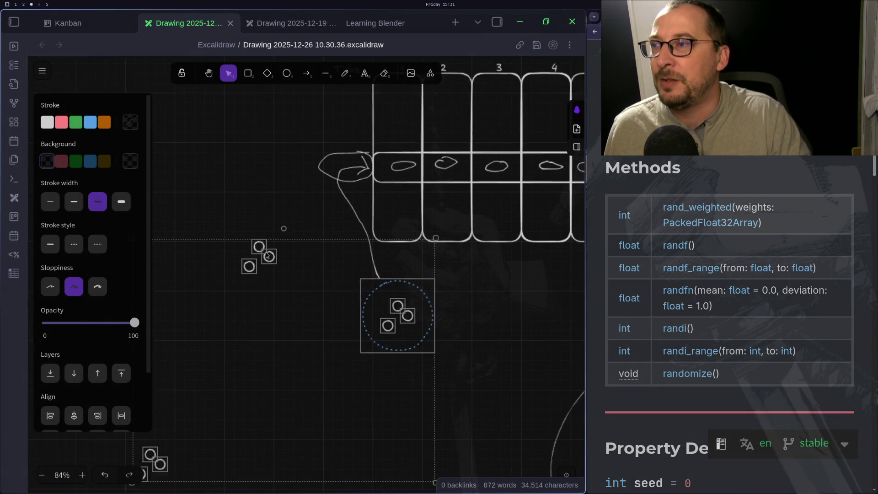
left_click(255, 228)
left_click_drag(284, 231, 198, 301)
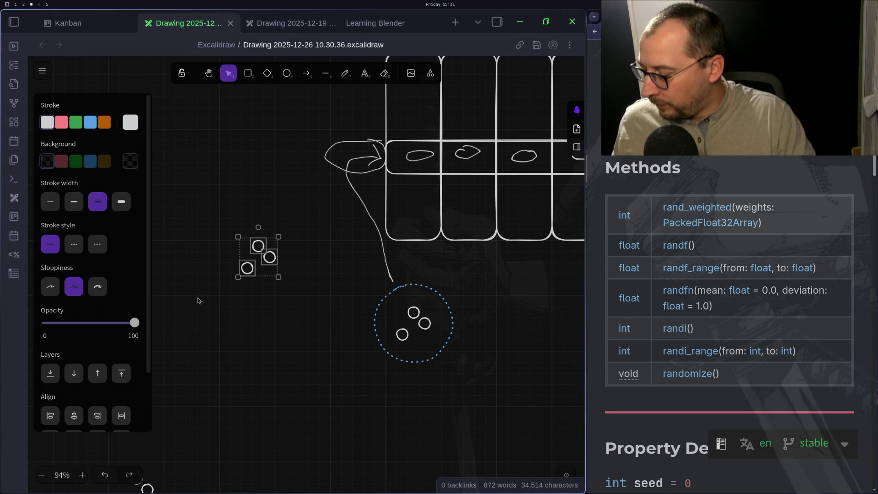
mouse_move(237, 256)
left_mouse_down()
mouse_move(221, 262)
mouse_move(242, 261)
mouse_move(224, 268)
mouse_move(247, 289)
mouse_move(255, 263)
mouse_move(235, 256)
mouse_move(221, 268)
mouse_move(246, 266)
left_mouse_up()
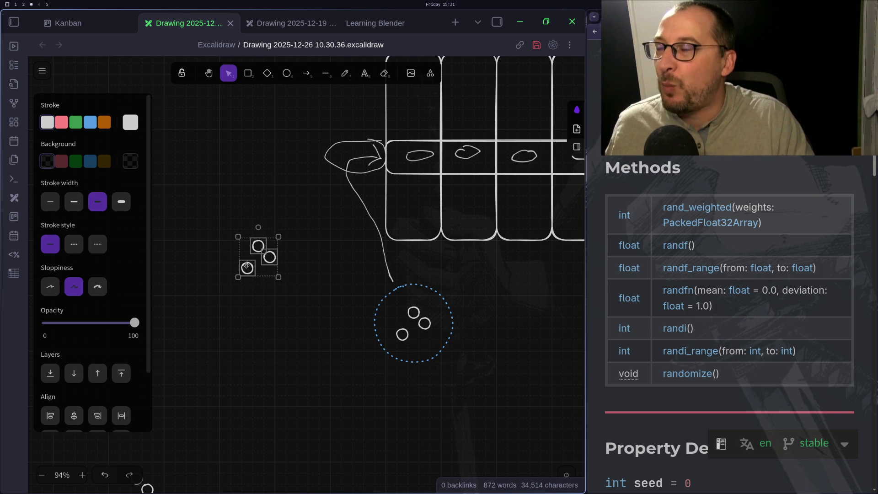
scroll(244, 267, "down", 3)
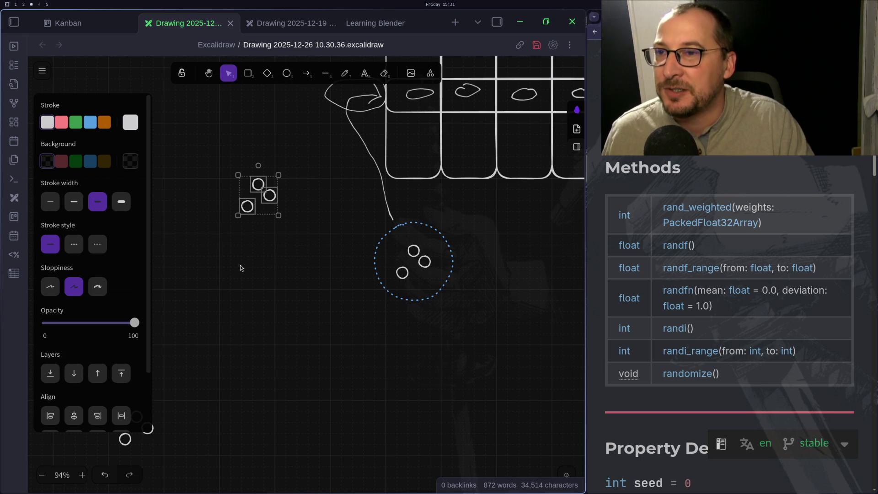
scroll(240, 265, "down", 5, "ctrl")
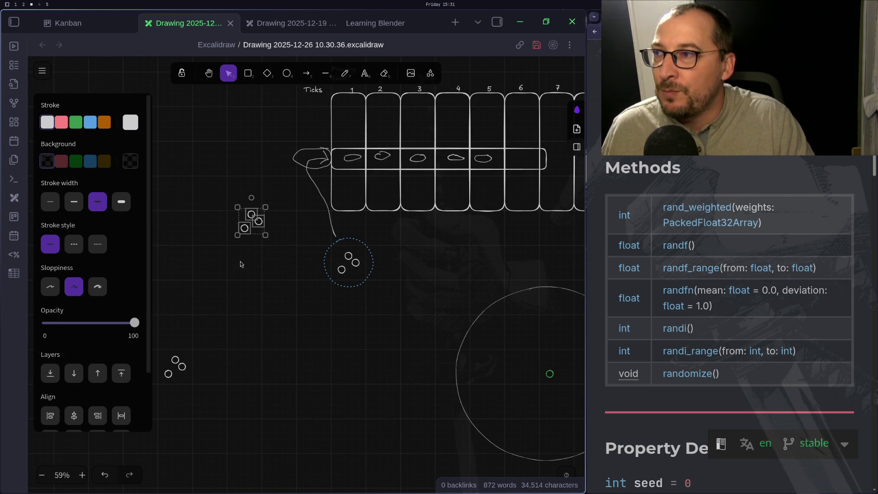
scroll(233, 267, "up", 3)
scroll(233, 267, "left", 4)
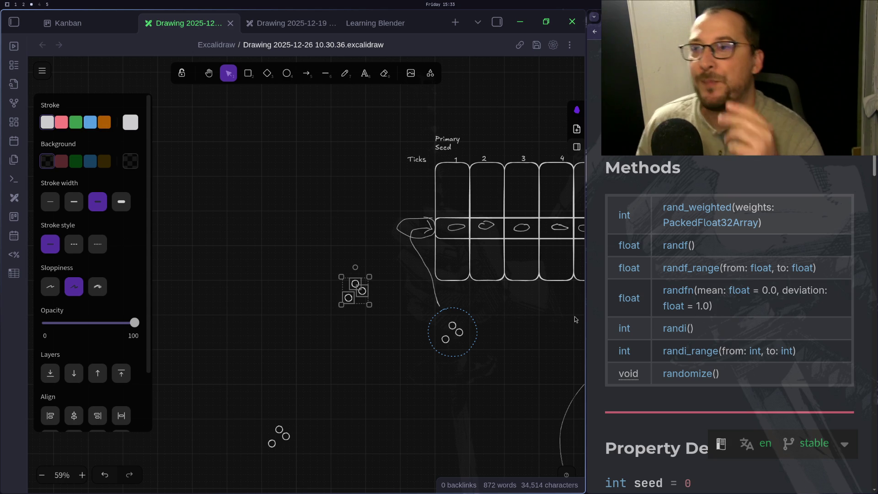
Maximise the Godot docs window, then move it away to leave an empty desktop.
key("super+f")
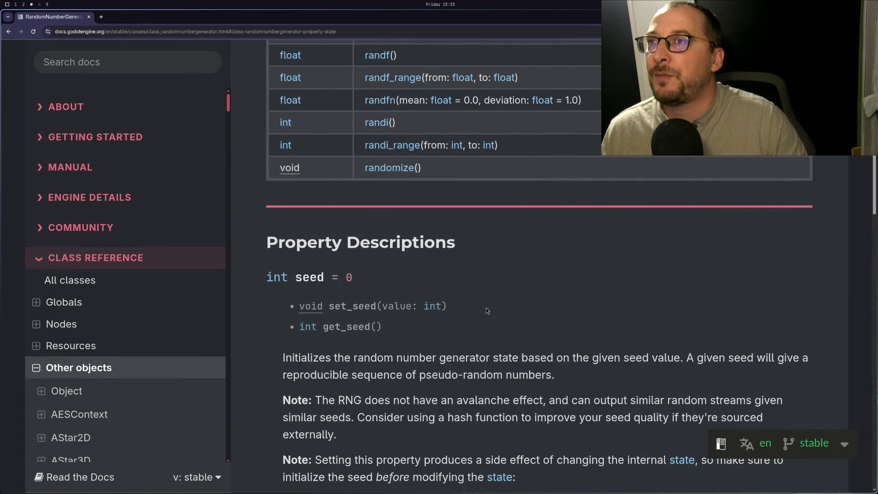
key("super+s")
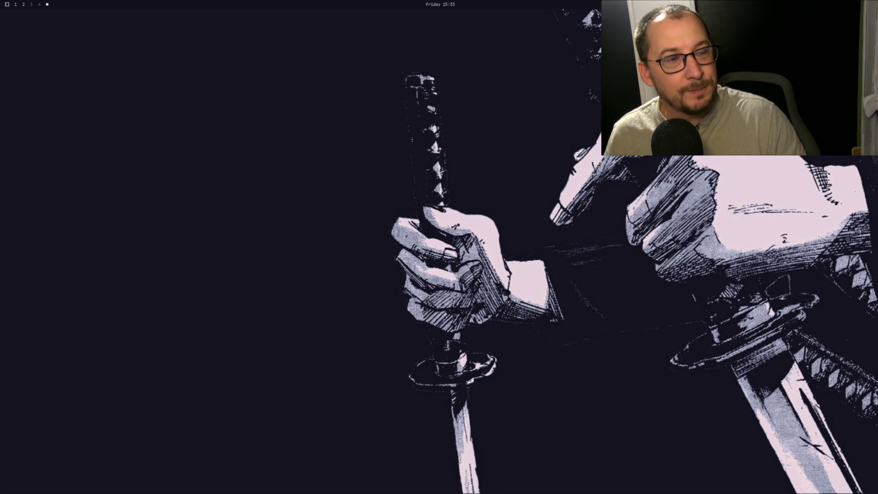
Launch Godot Engine from the app launcher by filtering on 'go'.
key("super+5")
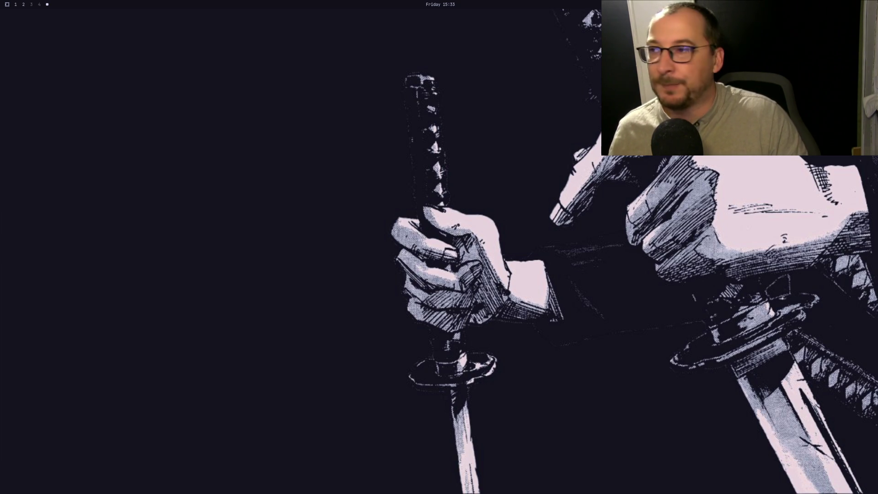
key("super+3")
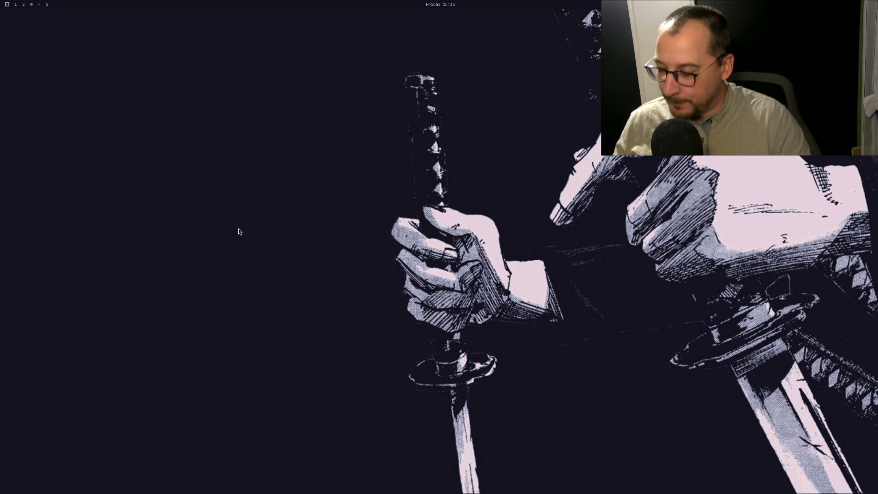
key("super+space")
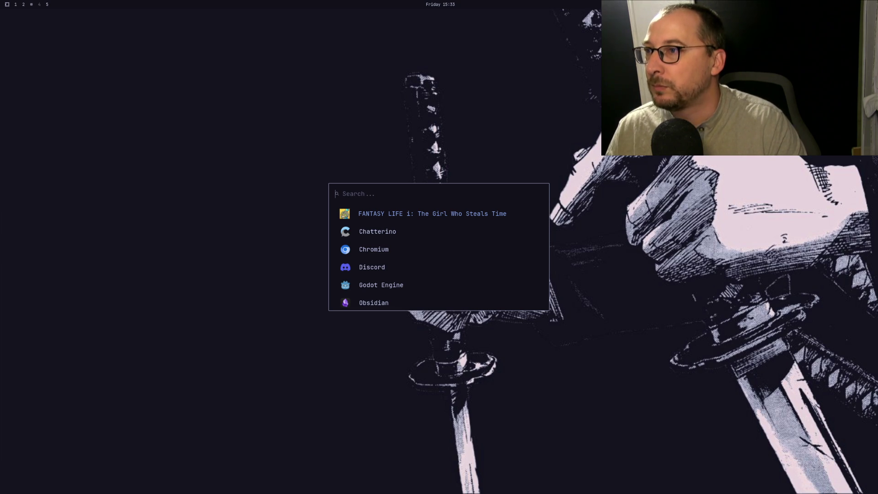
type("go")
key("Return")
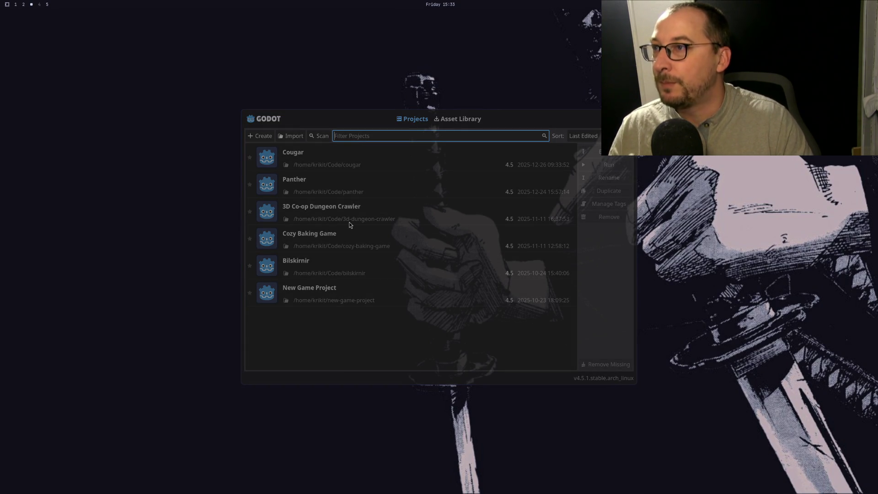
Close the Godot project manager, then reopen and dismiss the launcher after filtering 'obs'.
key("super+q")
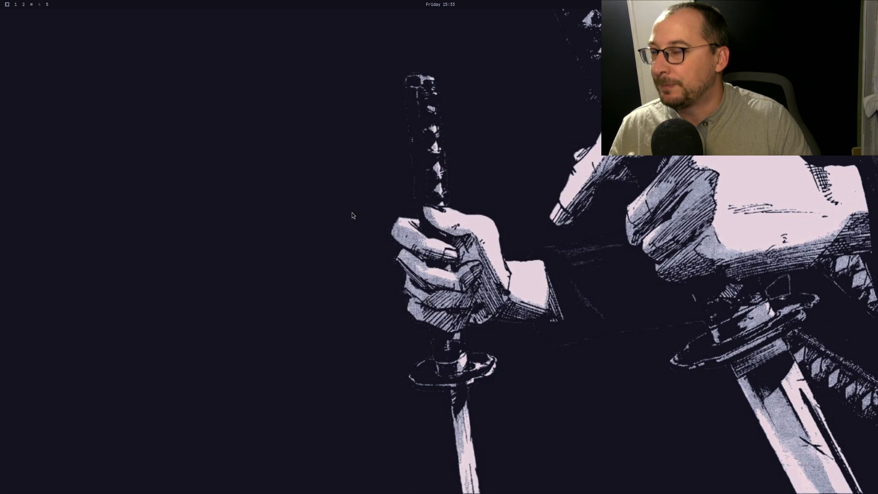
key("super+d")
type("obs")
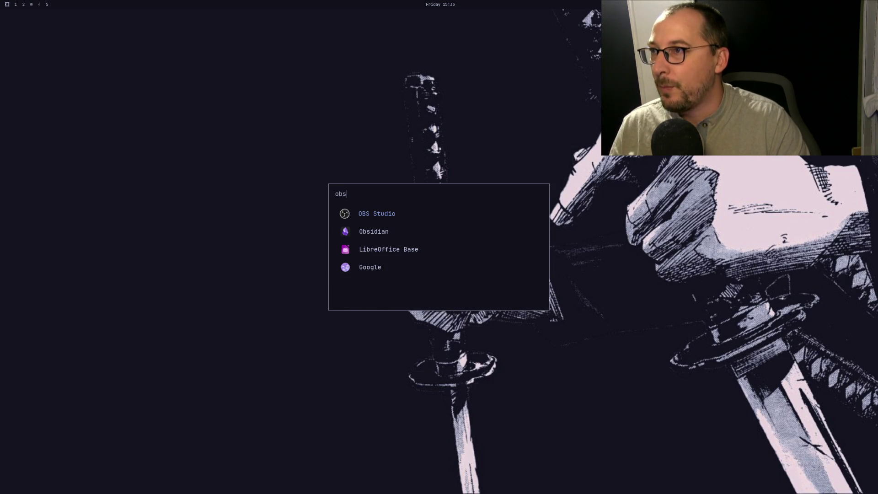
key("Down")
key("Return")
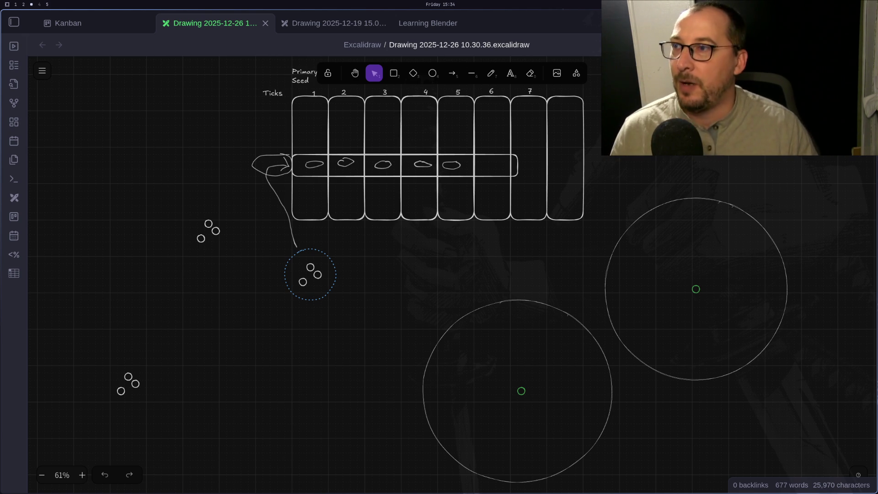
Switch through the Godot workspace to workspace 1 with Neovim.
key("super+2")
key("alt+Tab")
key("alt+Tab")
key("alt+Tab")
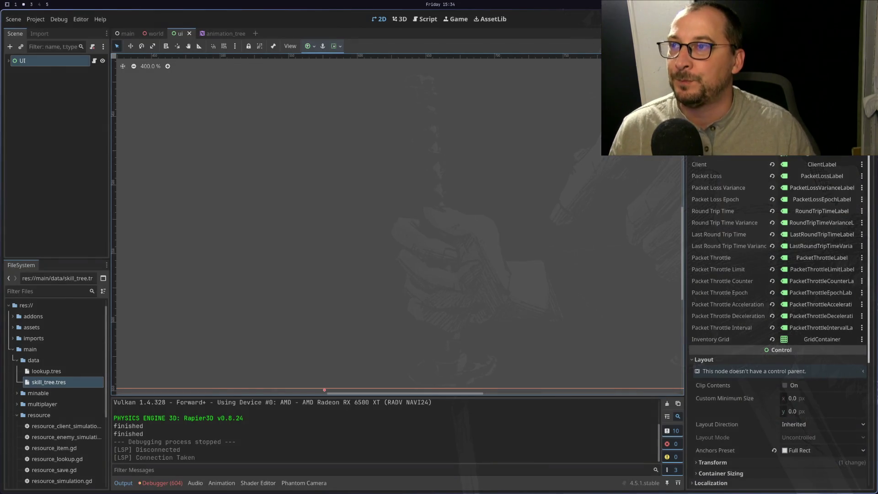
key("super+1")
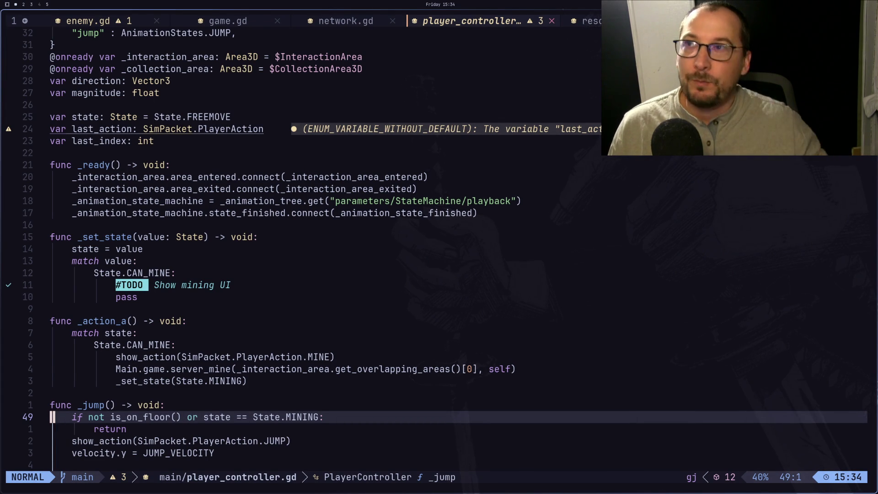
Dismiss the launcher and move back from network.gd to game.gd.
left_click(515, 298)
key("super+d")
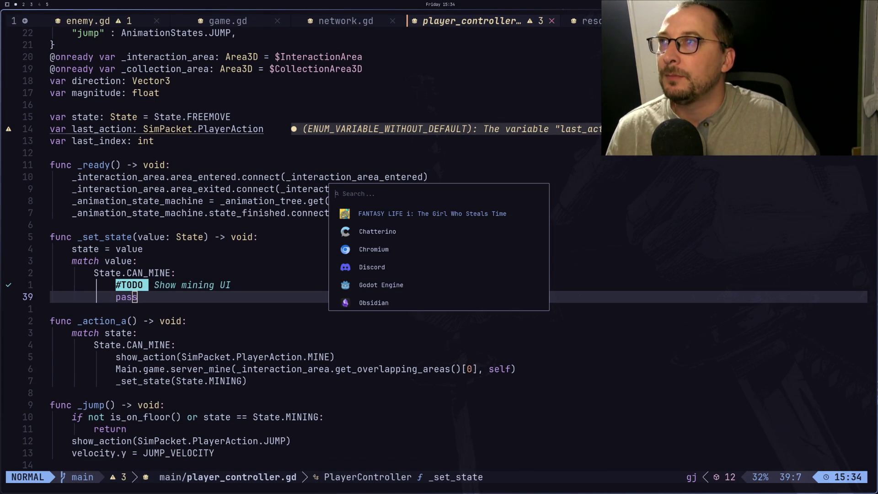
key("Escape")
key("shift+h")
key("shift+h")
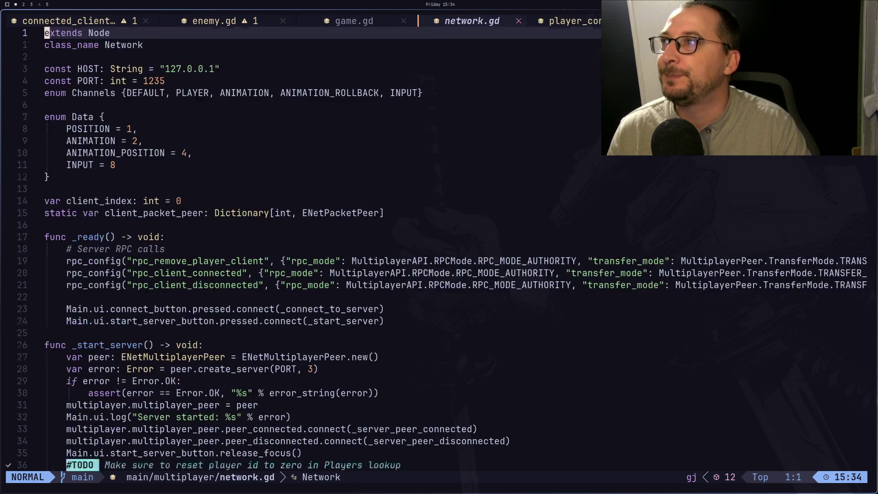
Inspect the static var sim line in game.gd, adding then undoing an empty line.
key("g")
key("g")
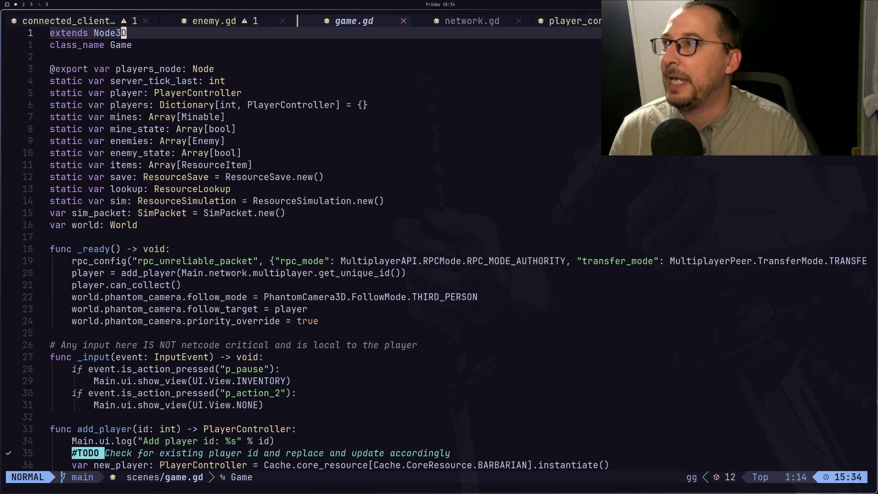
key("j")
key("j")
key("j")
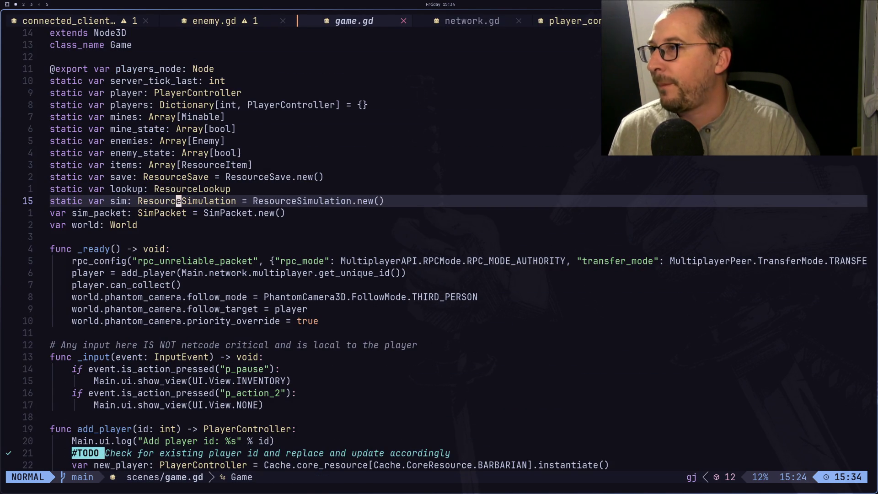
key("o")
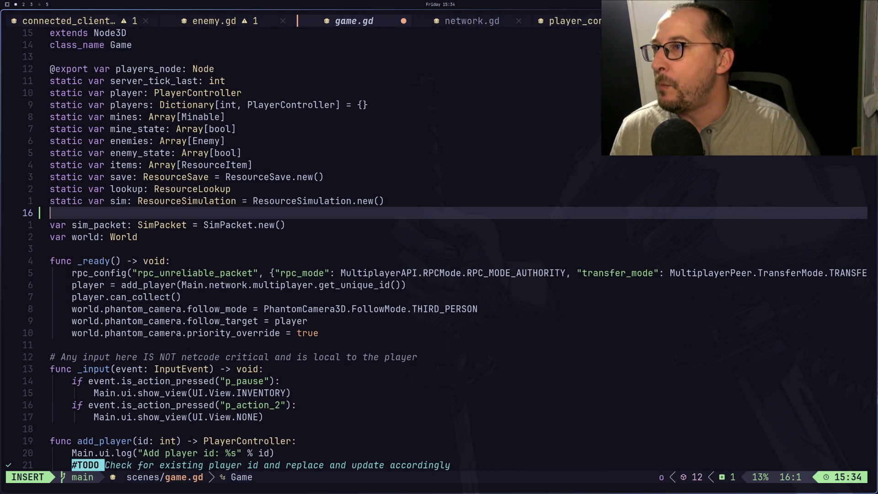
key("Escape")
key("u")
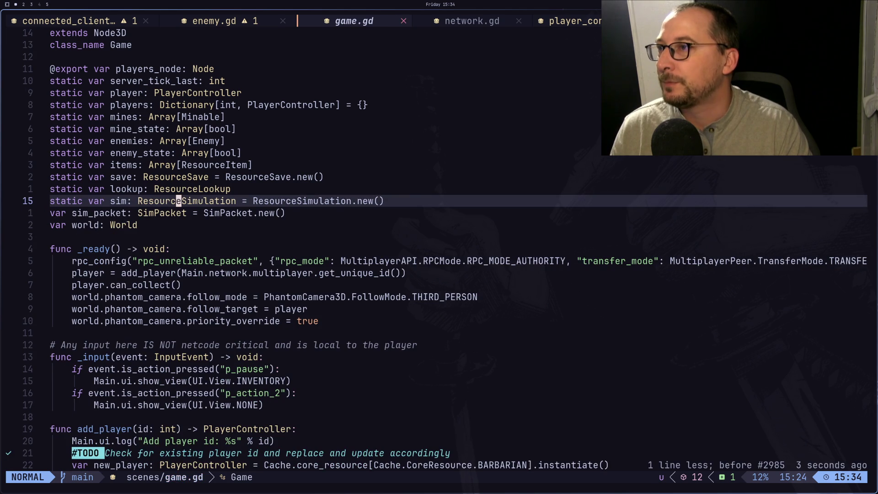
key("l")
key("l")
key("w")
key("w")
key("l")
key("l")
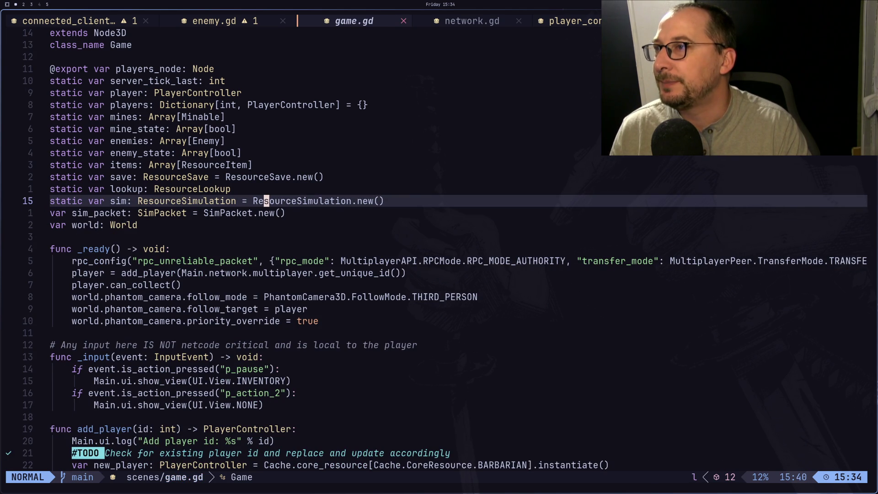
Cycle buffers to resource_simulation.gd and read down to the mine_state variable.
key("space")
key("space")
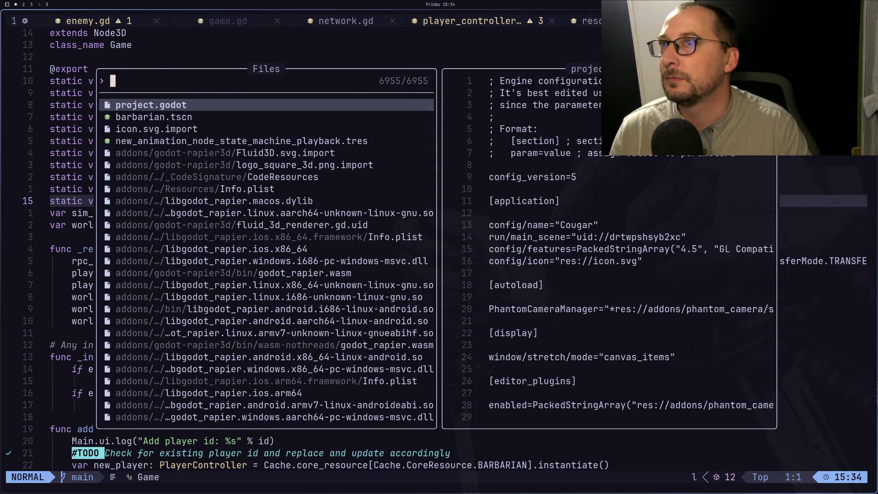
key("Escape")
key("shift+l")
key("shift+l")
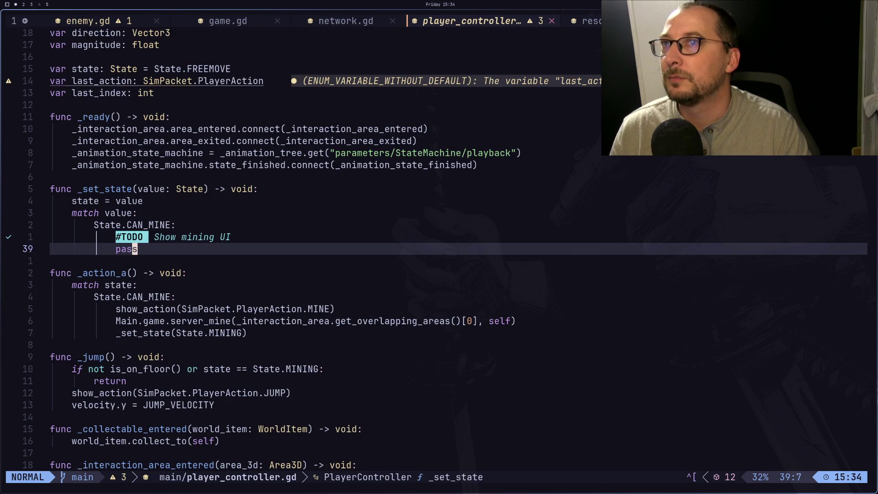
key("shift+l")
key("shift+l")
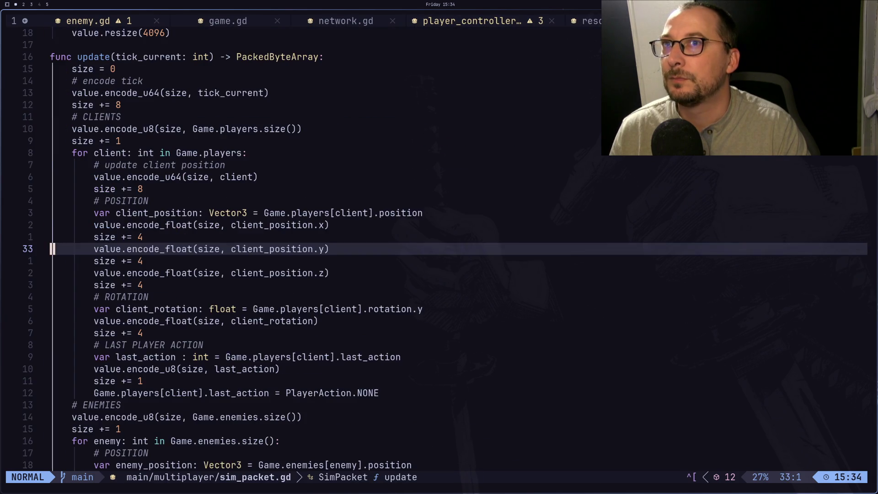
key("shift+h")
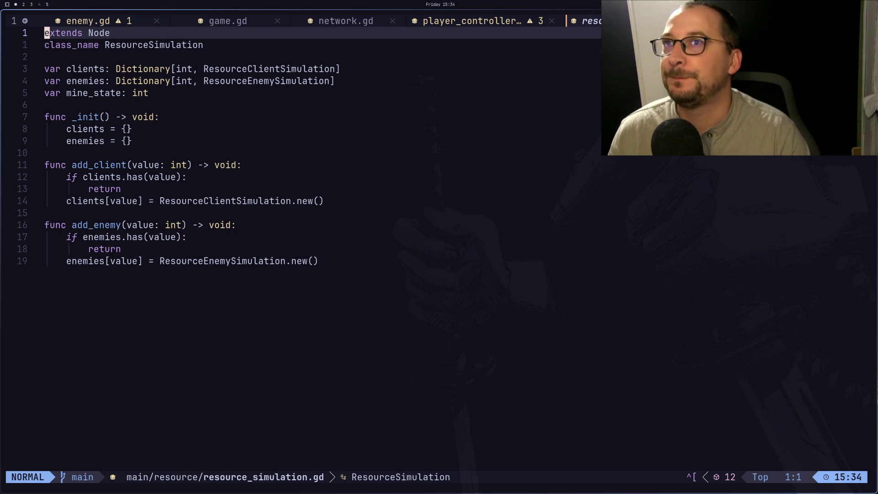
key("j")
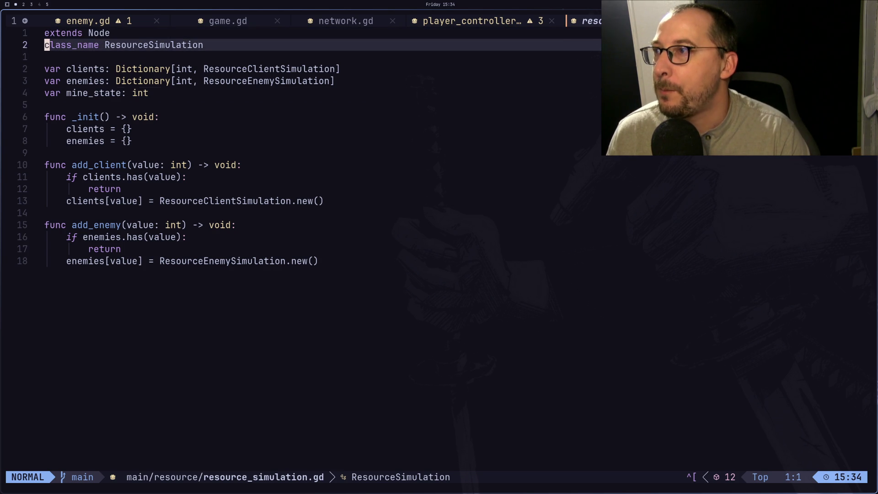
key("j")
key("j")
key("j")
key("k")
key("k")
key("k")
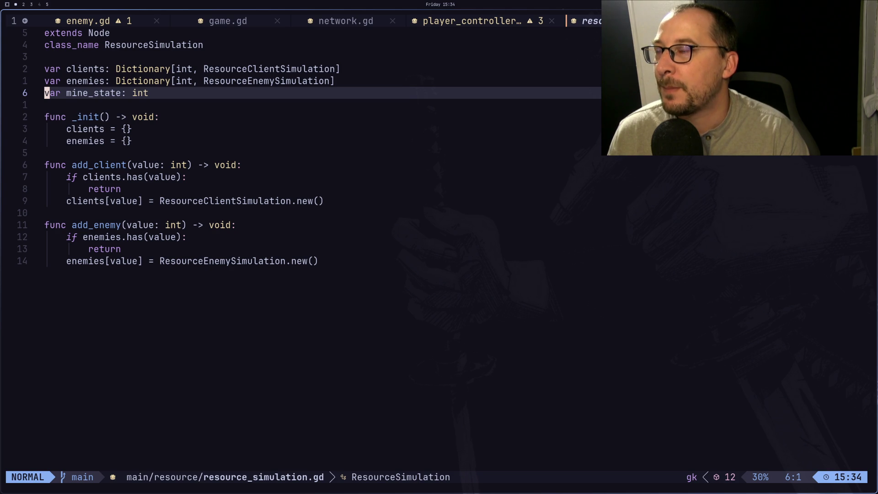
Peek at sim_packet.gd and network.gd, then return to resource_simulation.gd.
key("ctrl+6")
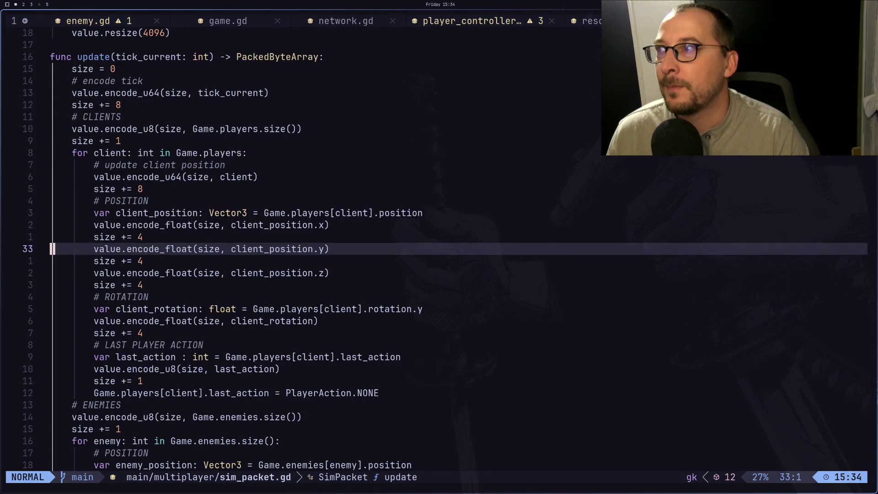
key("ctrl+6")
key("shift+h")
key("shift+h")
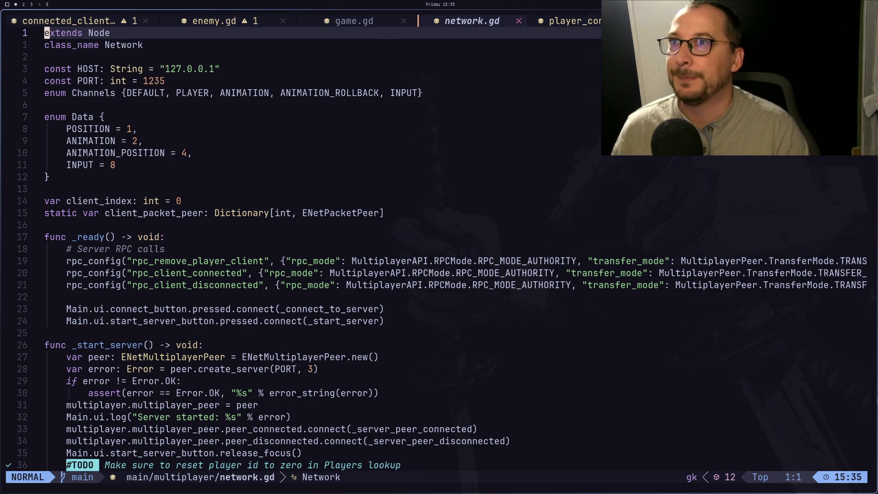
key("shift+l")
key("shift+l")
Declare 'var rng: RandomNumberGenerator = RandomNumberGenerator.new()' using completions.
type("k")
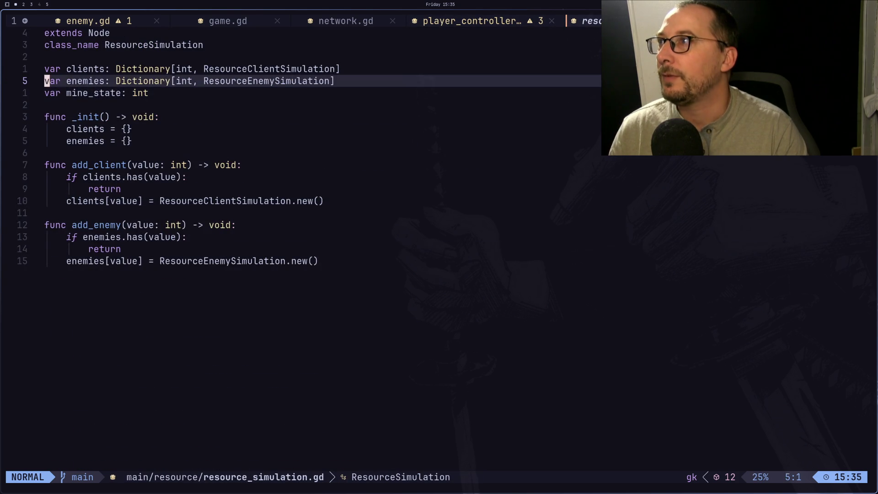
type("jo")
type("var ")
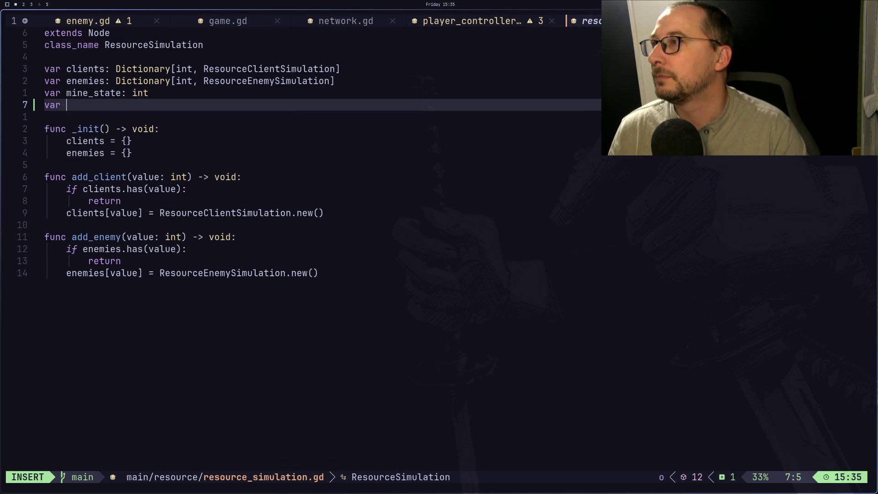
type("rng: ")
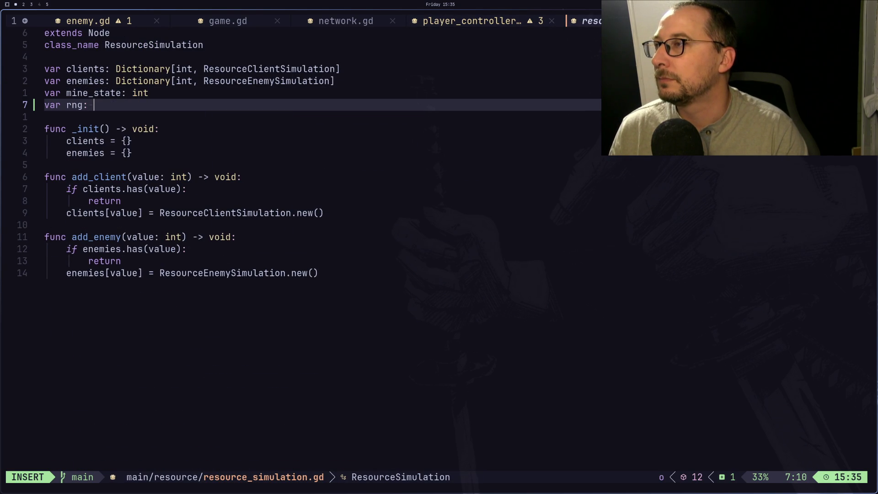
type("Rand")
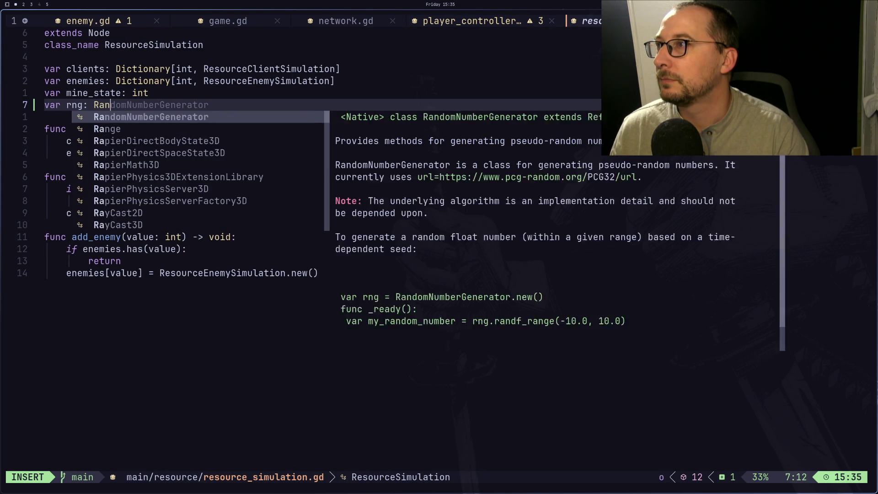
key("Return")
type("= ")
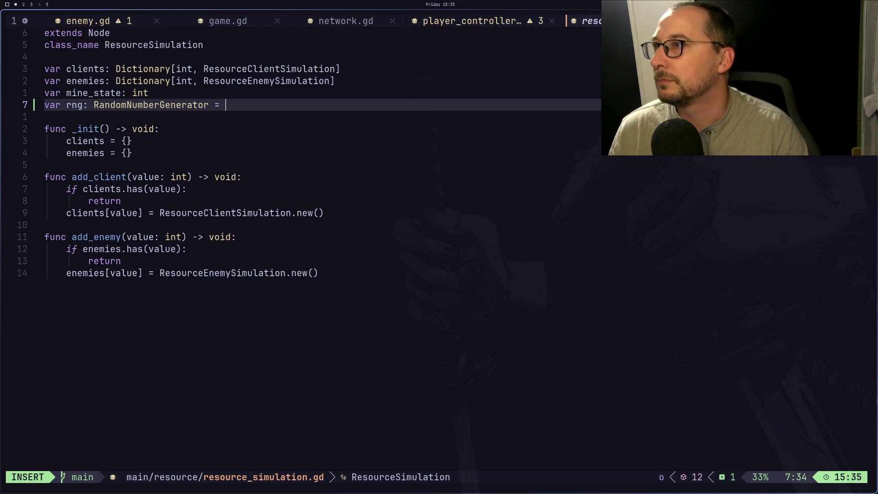
type("RibbonTra")
key("Tab")
key("Tab")
key("Tab")
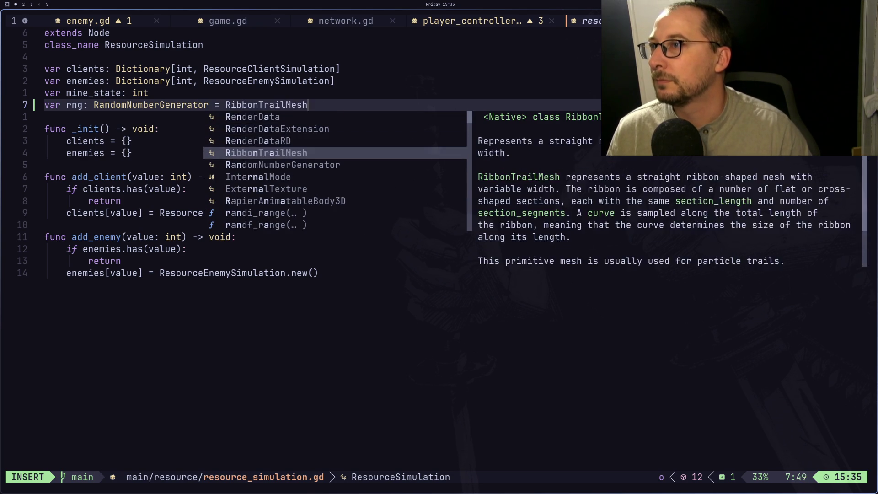
key("Tab")
key("Return")
type(".n")
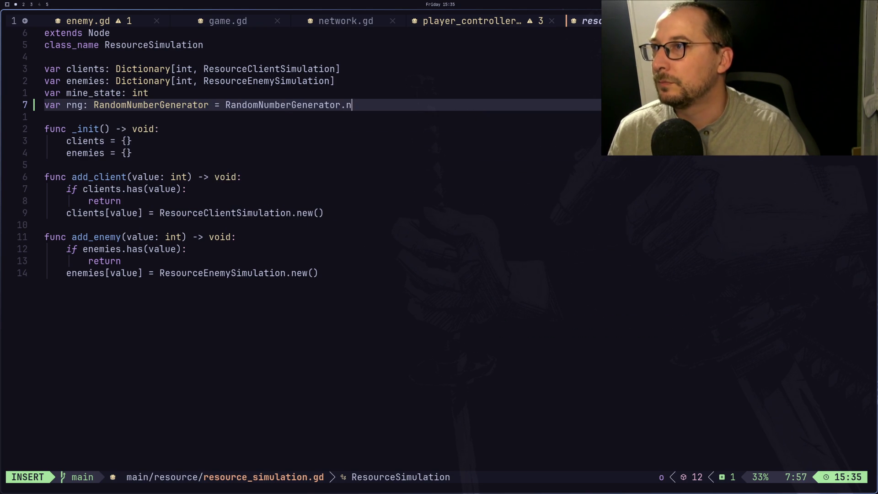
type("ew")
key("Return")
key("Escape")
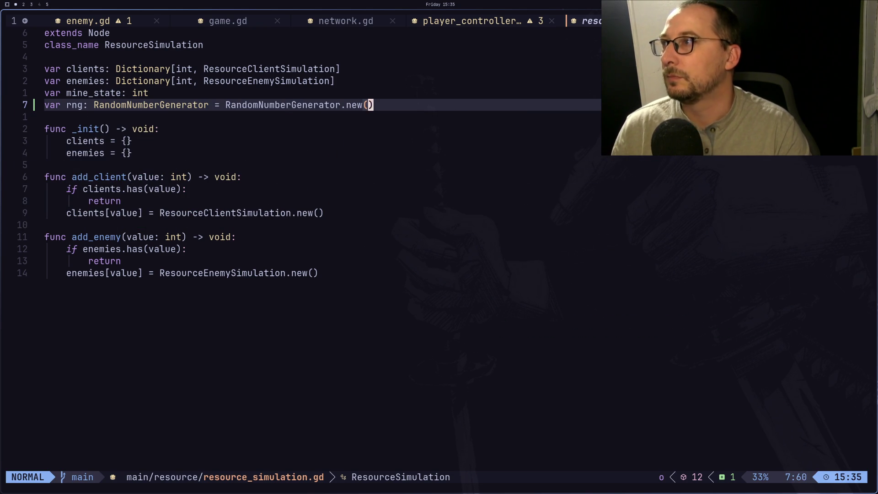
Add 'rng.seed = rng.randi()' in _init and save resource_simulation.gd with :w.
key("j")
key("j")
type("orng.seed ")
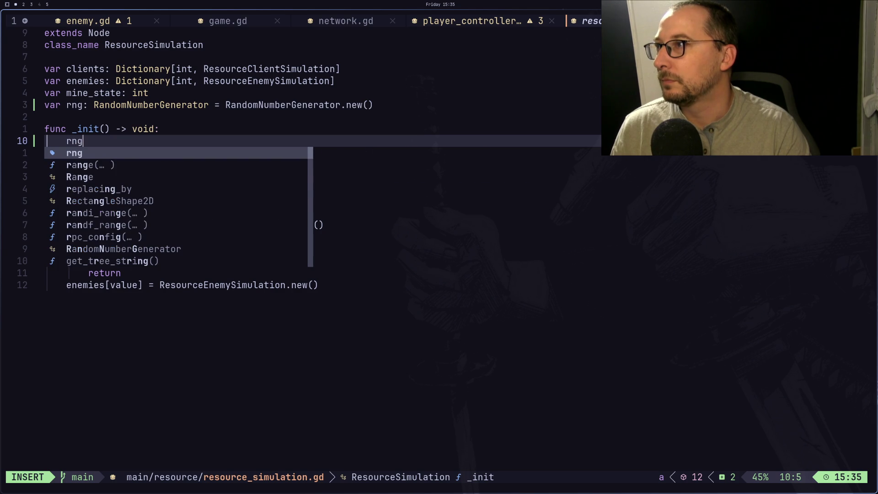
type("= ")
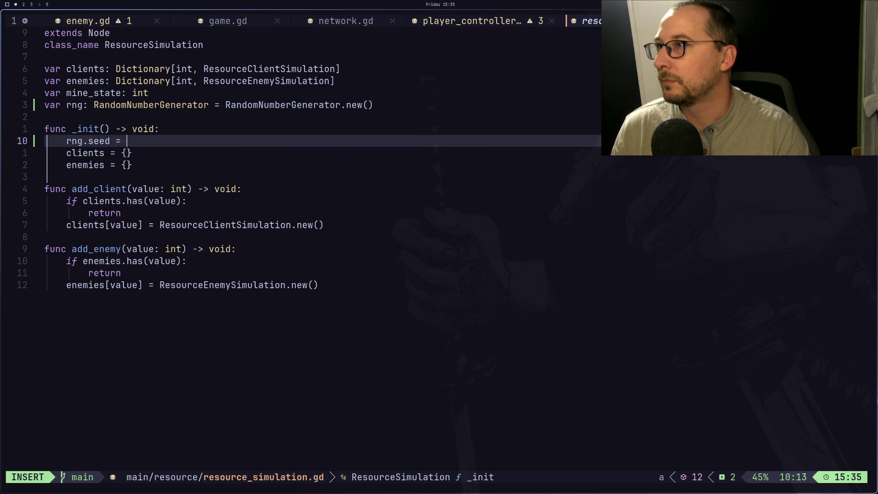
type("r")
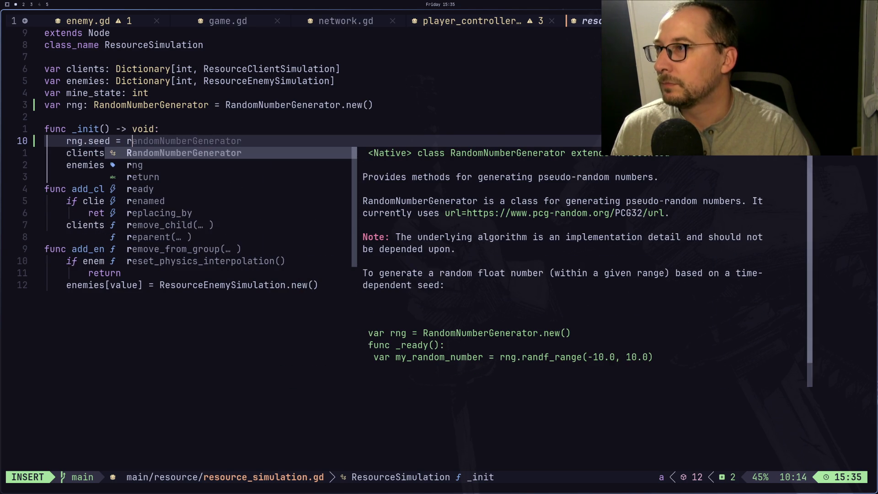
type("ng.")
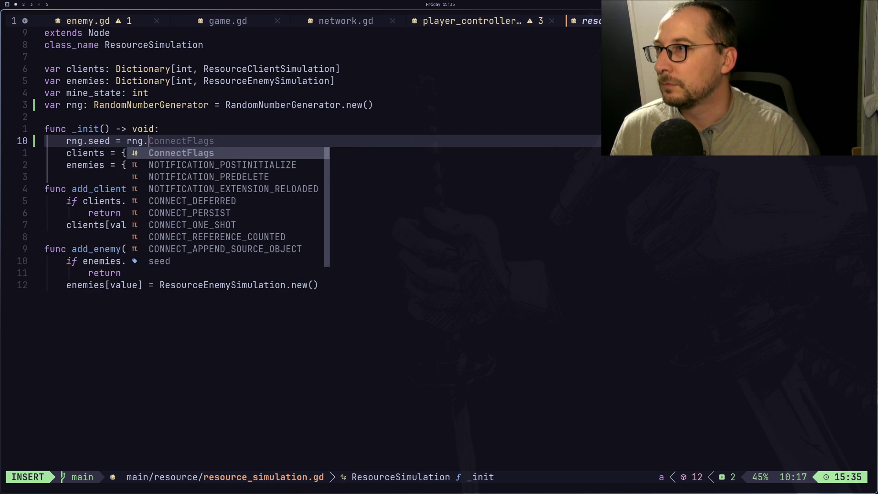
key("BackSpace")
key("BackSpace")
key("BackSpace")
type("ng.randi")
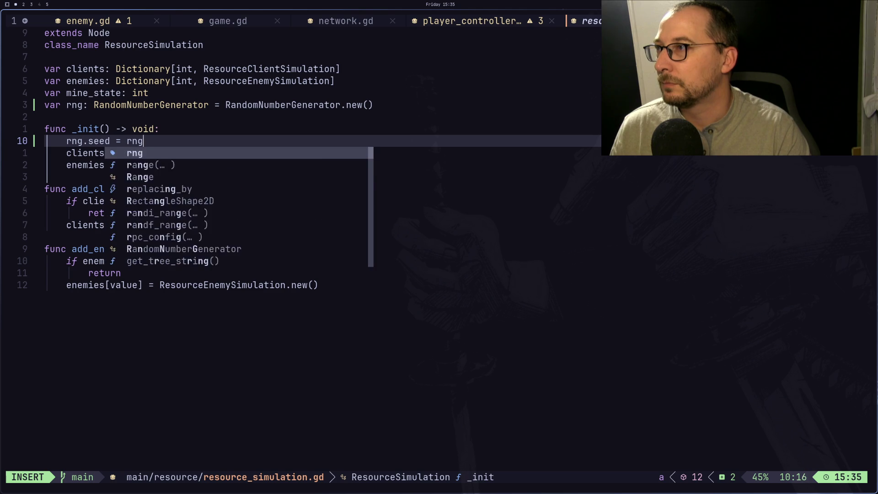
key("Return")
key("Escape")
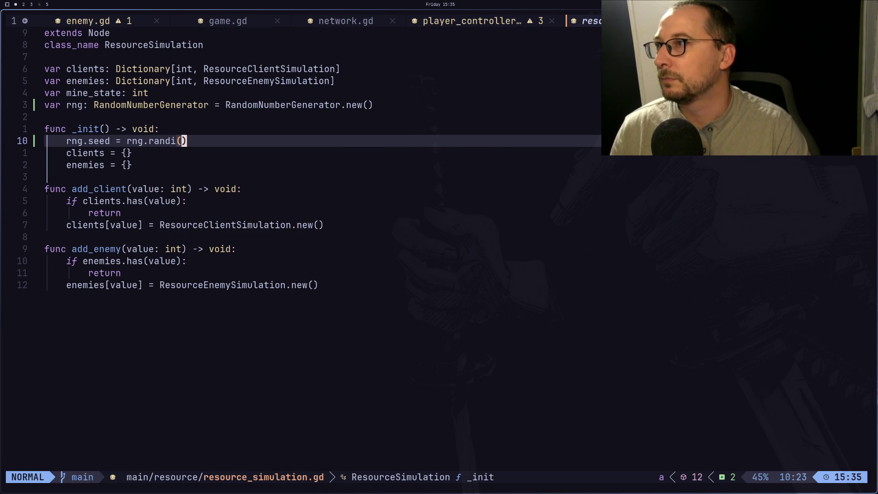
type(":w")
key("Return")
Flip through the workspaces, ending on the Excalidraw drawing on workspace 3.
key("super+2")
key("super+3")
key("super+1")
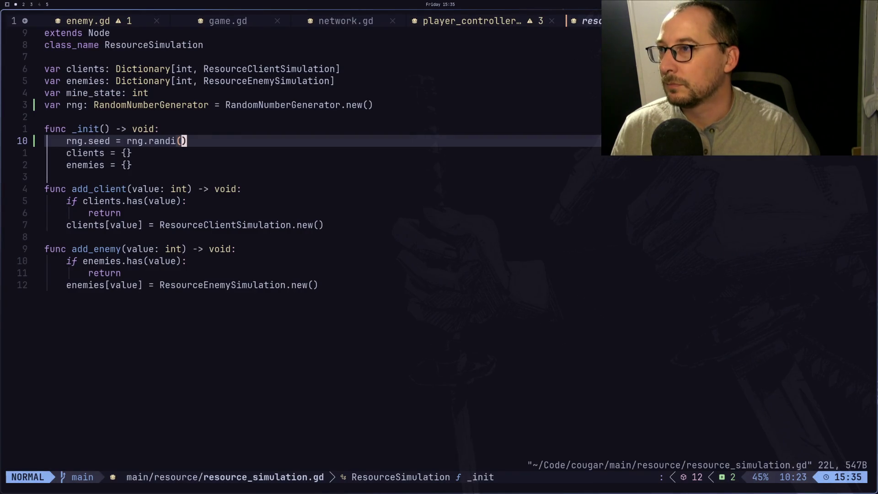
key("super+2")
key("super+3")
Launch Chromium beside the drawing from the app launcher with 'chr'.
key("super+d")
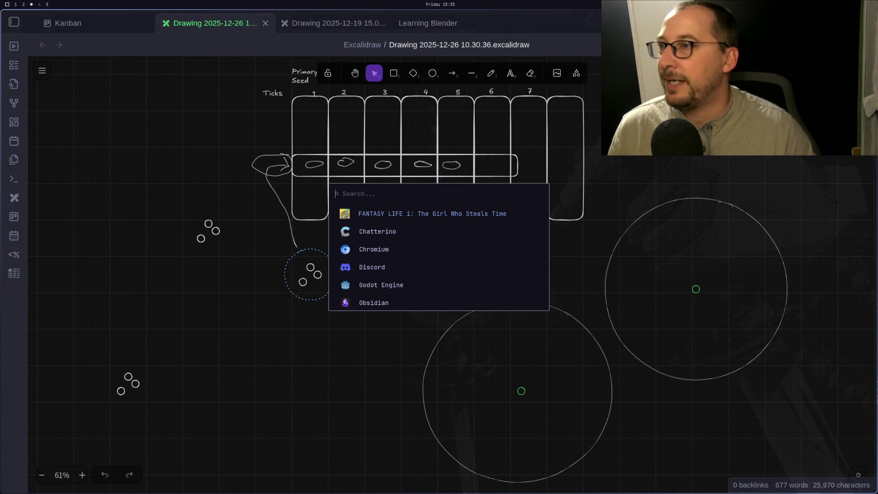
type("chr")
key("Return")
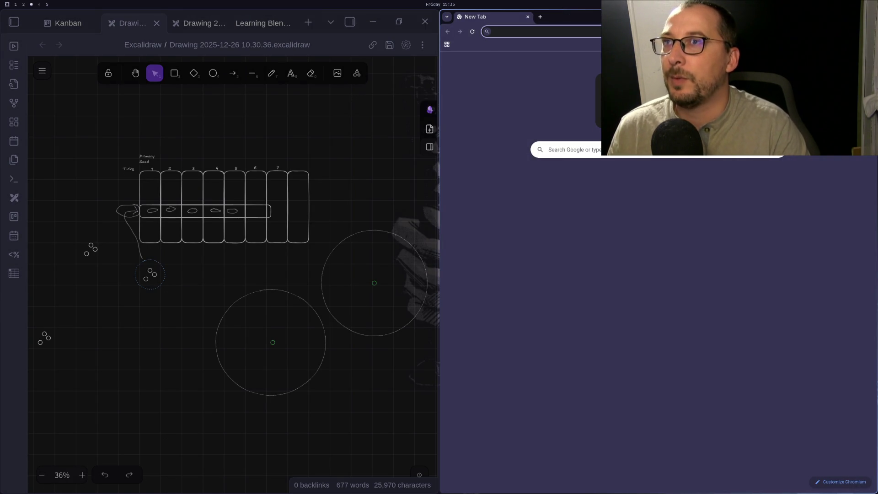
Search Google for 'godot random number generator' from the address-bar suggestion.
type("ra")
key("BackSpace")
key("BackSpace")
type("godot rang")
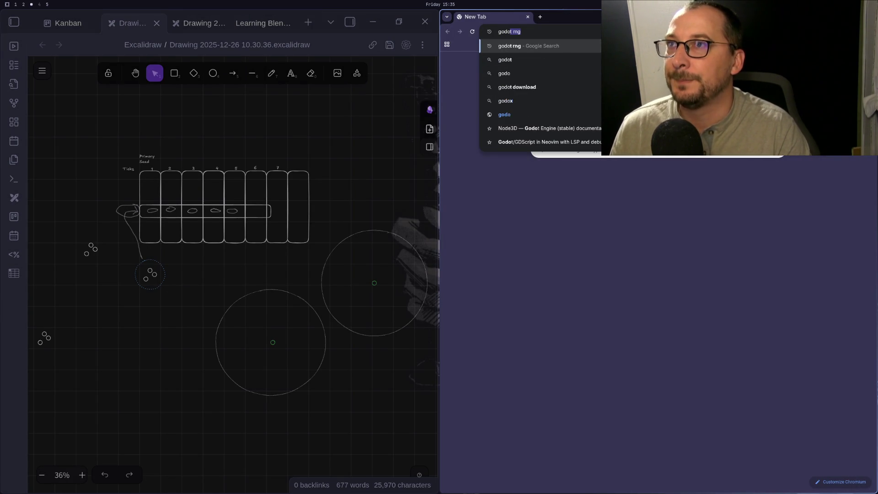
key("BackSpace")
type("dom")
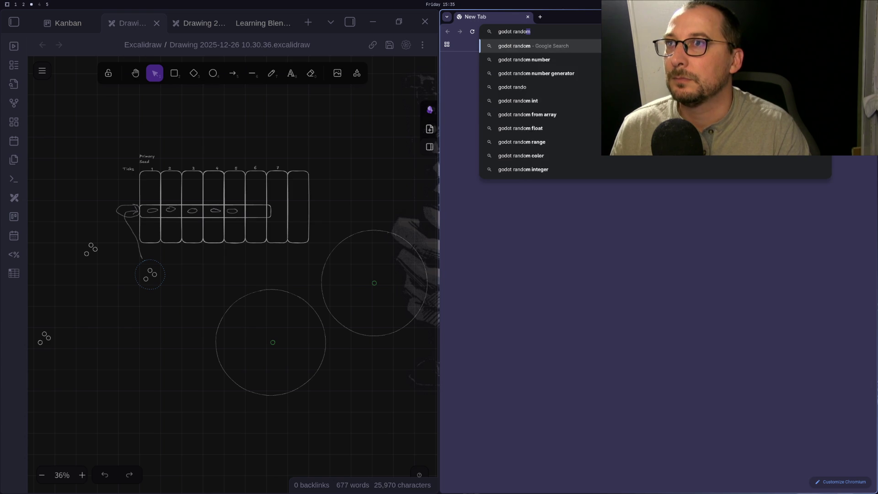
key("Down")
key("Down")
key("Return")
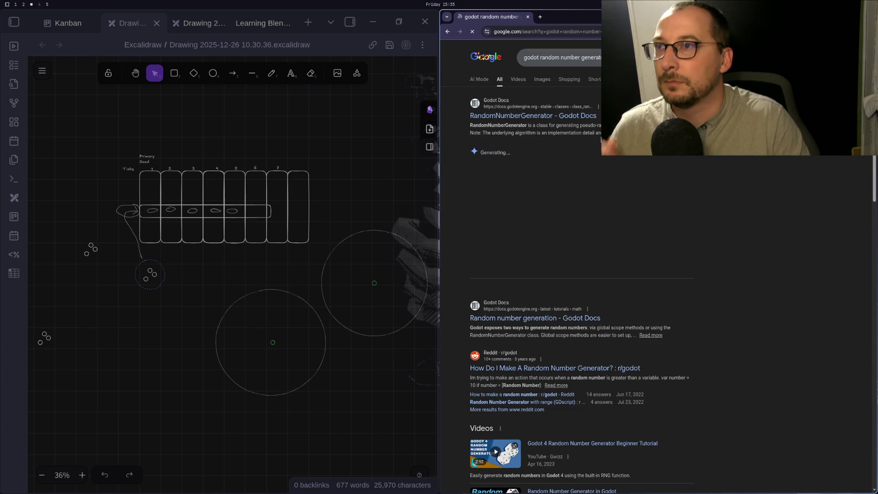
Open the RandomNumberGenerator Godot Docs page and read the seed property description.
left_click(564, 118)
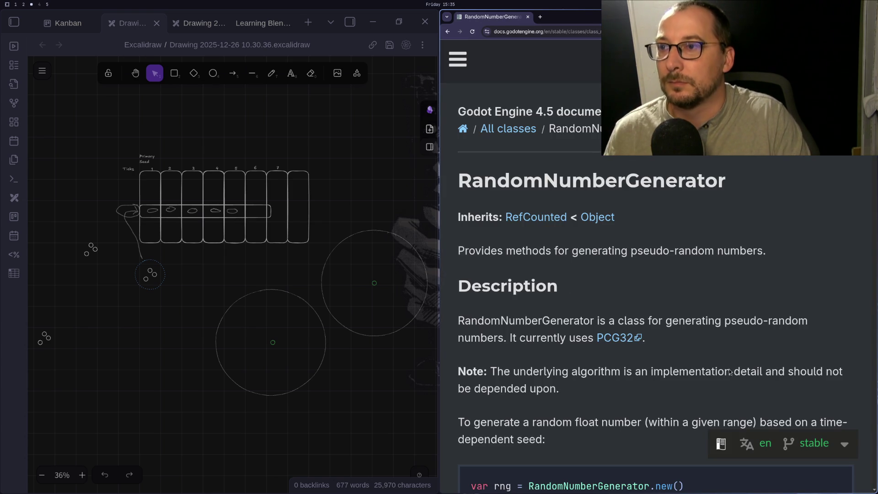
scroll(719, 381, "down", 3)
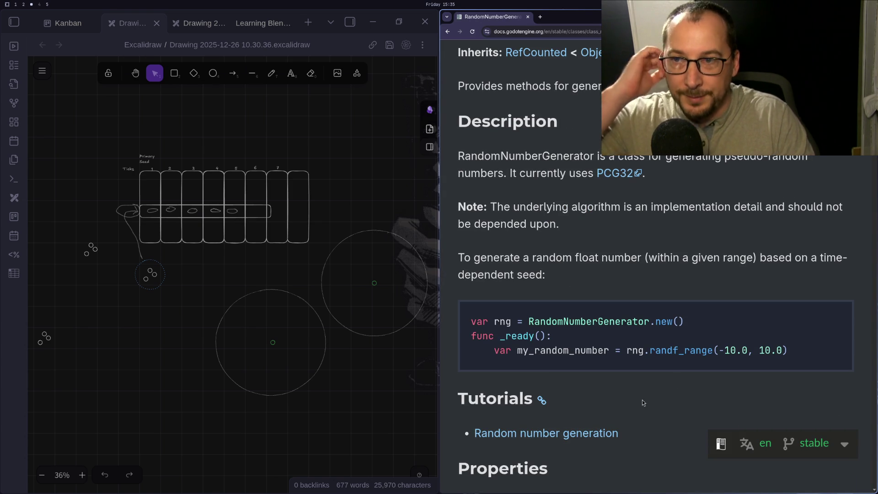
scroll(642, 400, "down", 7)
scroll(617, 330, "up", 7)
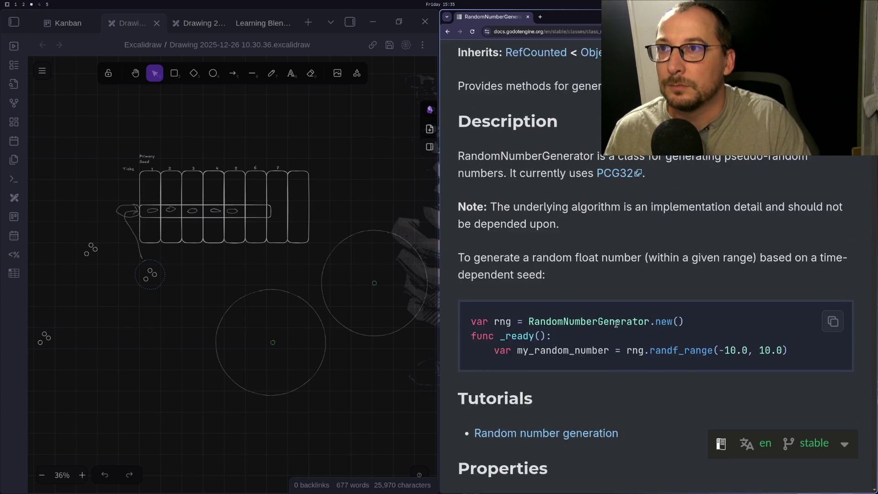
scroll(601, 329, "down", 3)
left_click(601, 343)
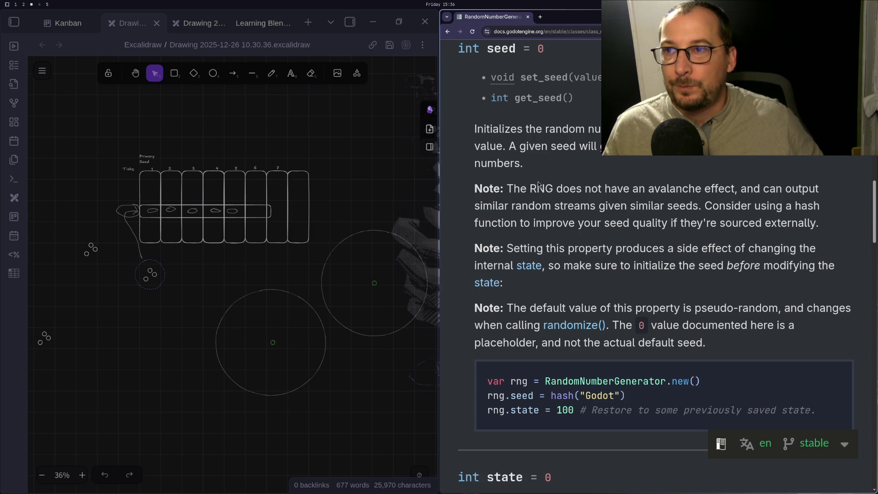
Read the randomize() method description, then return to Neovim on workspace 1.
key("super+1")
key("super+2")
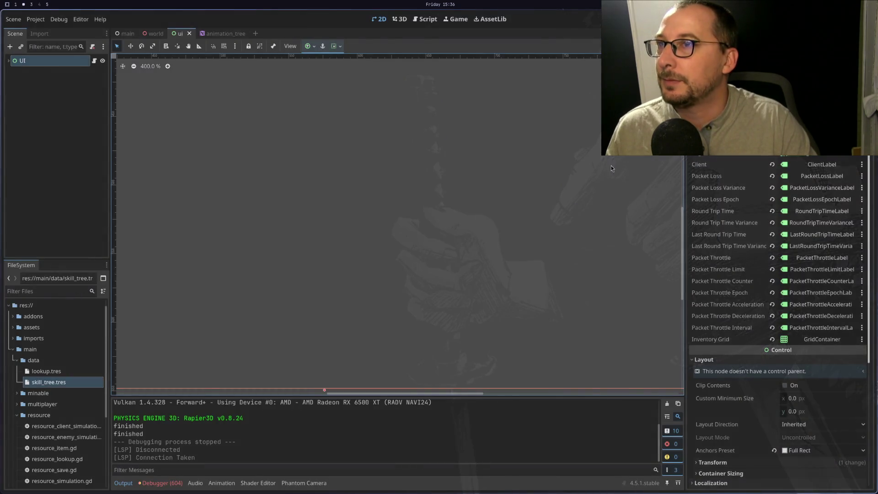
key("super+3")
scroll(655, 274, "up", 5)
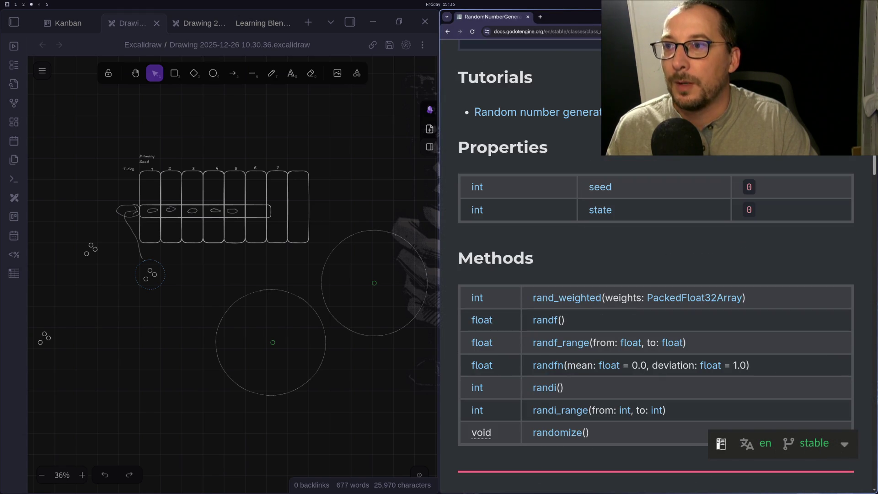
scroll(593, 167, "up", 3)
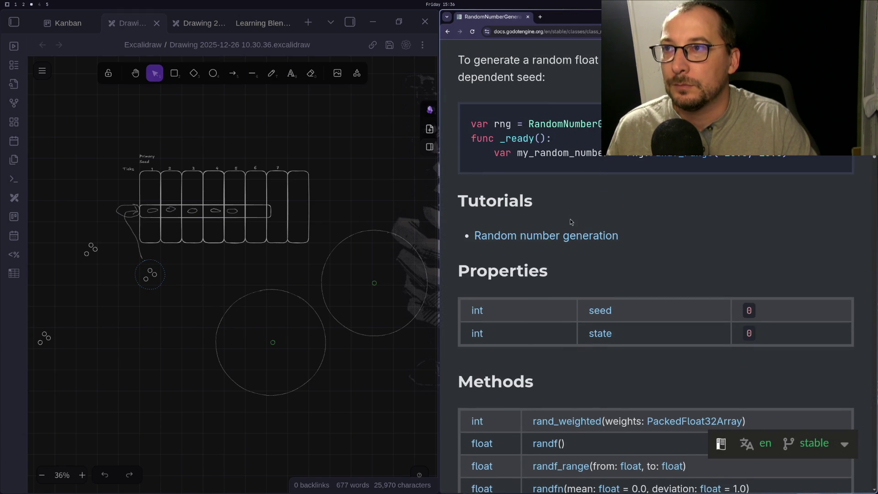
scroll(570, 219, "down", 4)
left_click(554, 390)
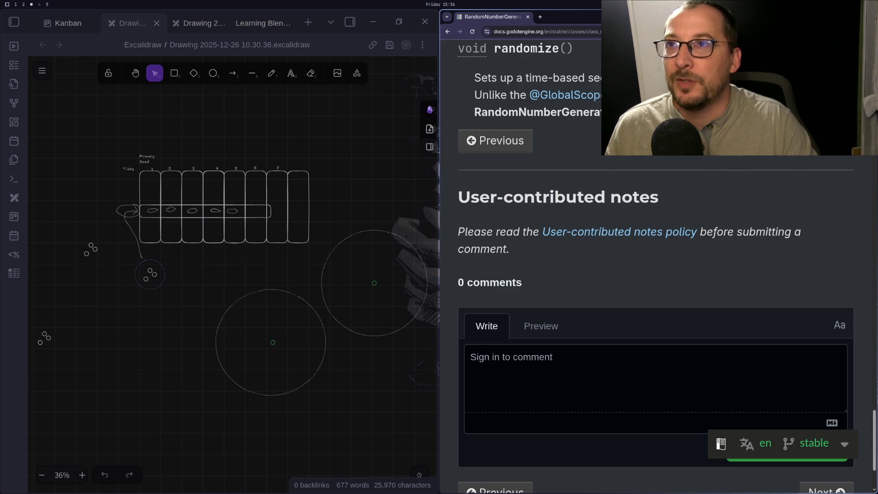
key("super+1")
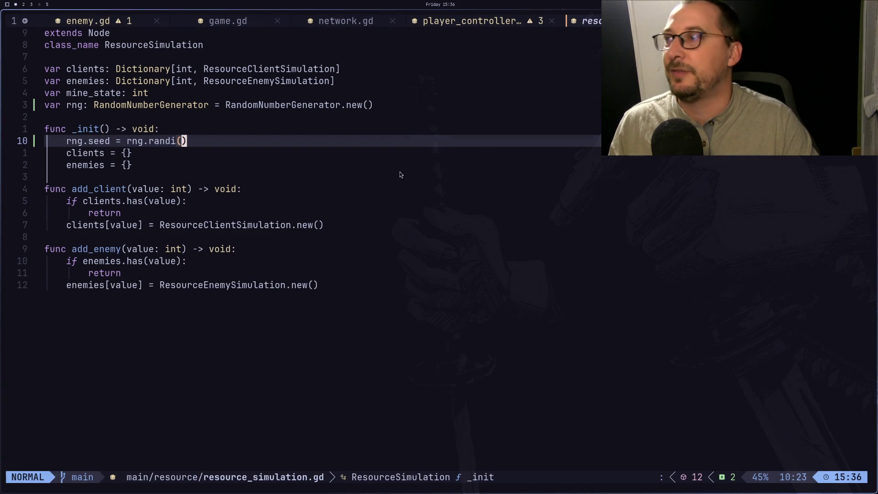
Accept the rng.randomize() completion in _init and save the file.
type("o")
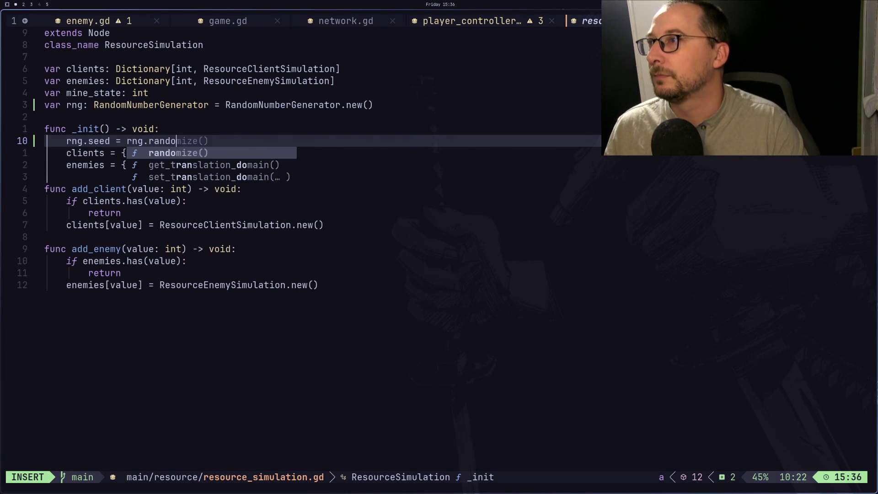
key("Return")
key("Escape")
type(":w")
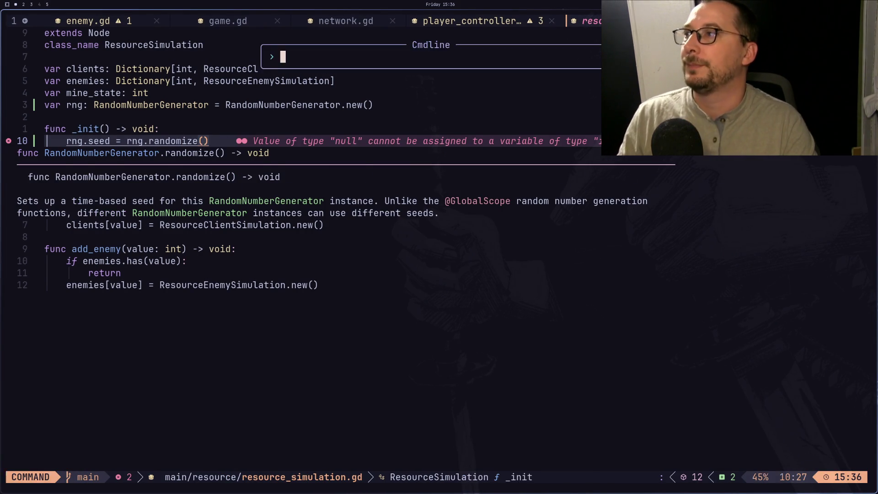
key("Return")
Delete 'rng.seed = ' so _init just calls rng.randomize(), and save again.
key("h")
key("h")
key("h")
key("l")
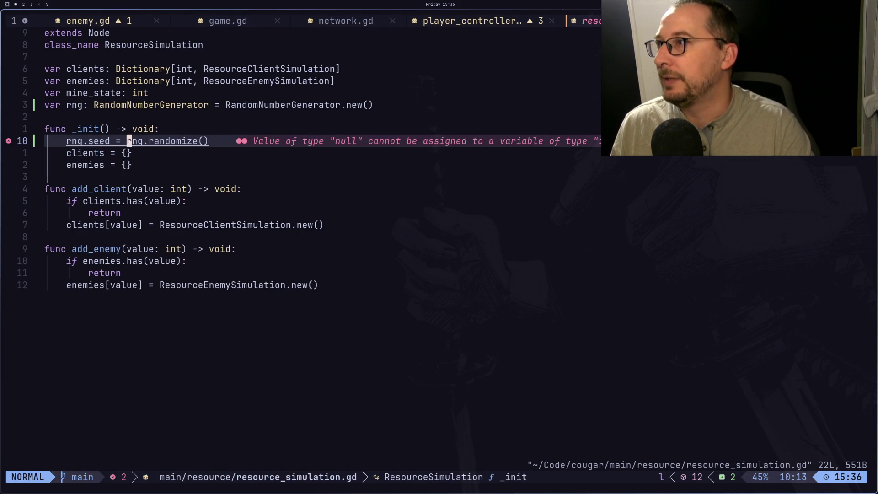
key("i")
key("BackSpace")
key("BackSpace")
key("BackSpace")
key("BackSpace")
key("BackSpace")
key("BackSpace")
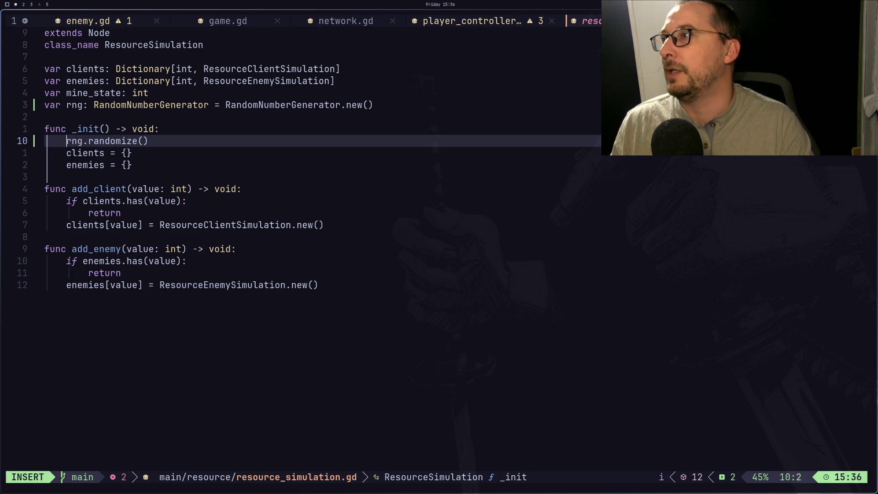
key("Escape")
type(":w")
key("Return")
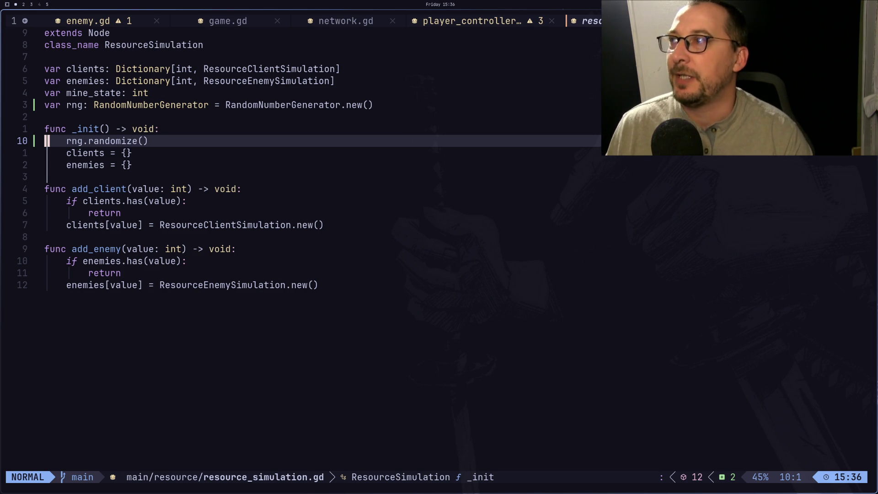
key("Escape")
key("k")
key("k")
key("k")
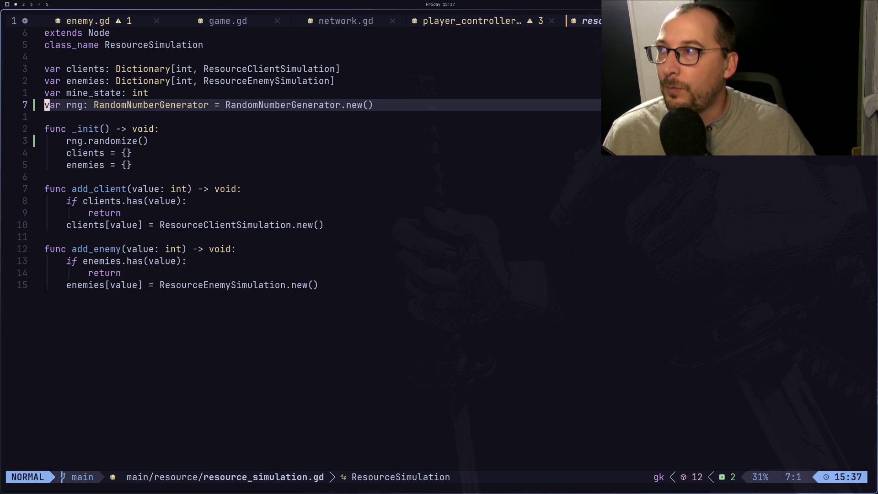
Look over the player functions in game.gd, then view player_controller.gd.
key("Escape")
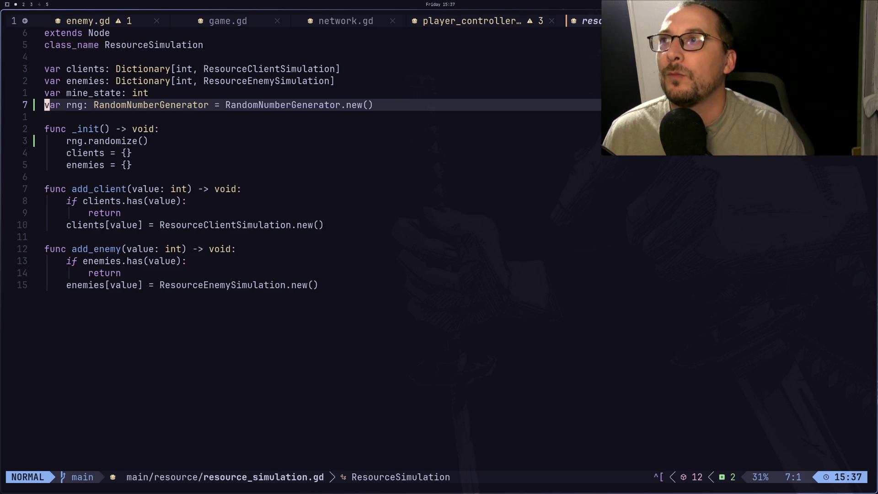
key("shift+h")
key("shift+h")
key("shift+h")
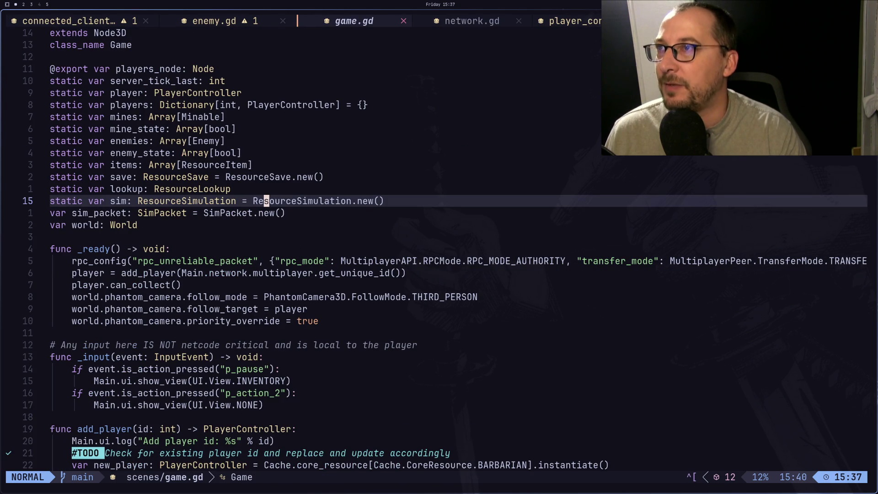
key("j")
key("j")
key("j")
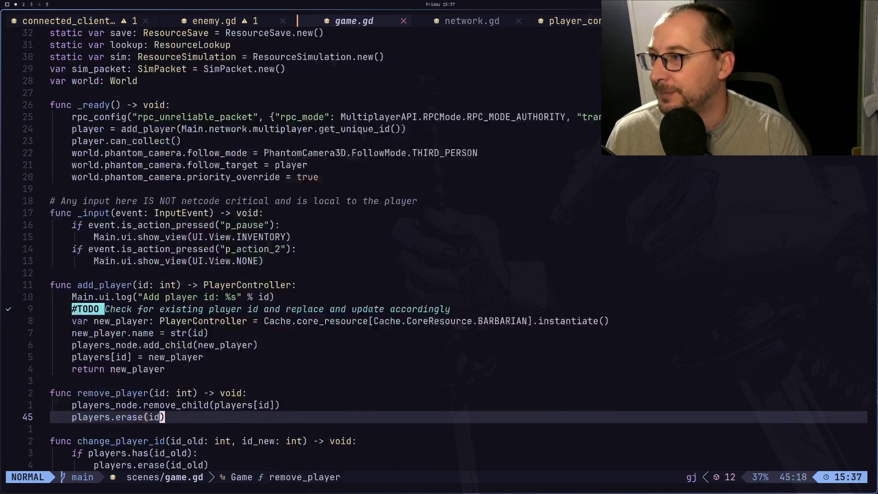
key("shift+l")
key("shift+l")
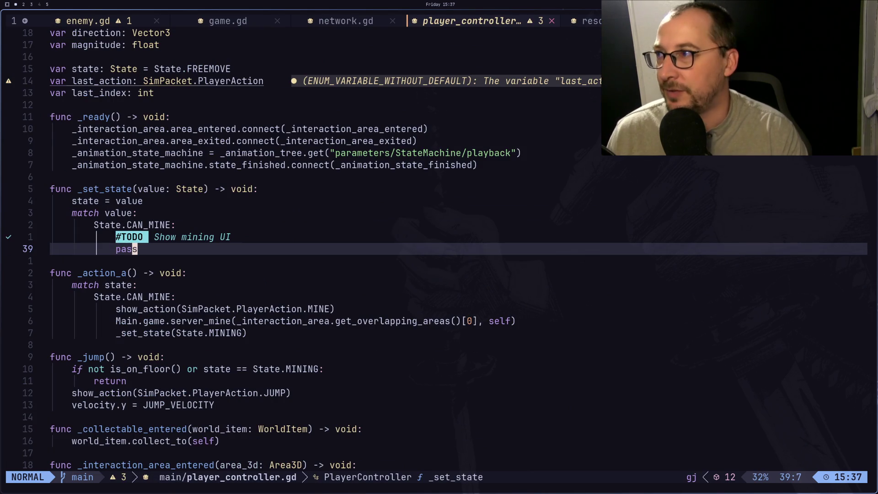
Go back to resource_simulation.gd's _init, then bring up the drawing-and-docs workspace.
key("shift+l")
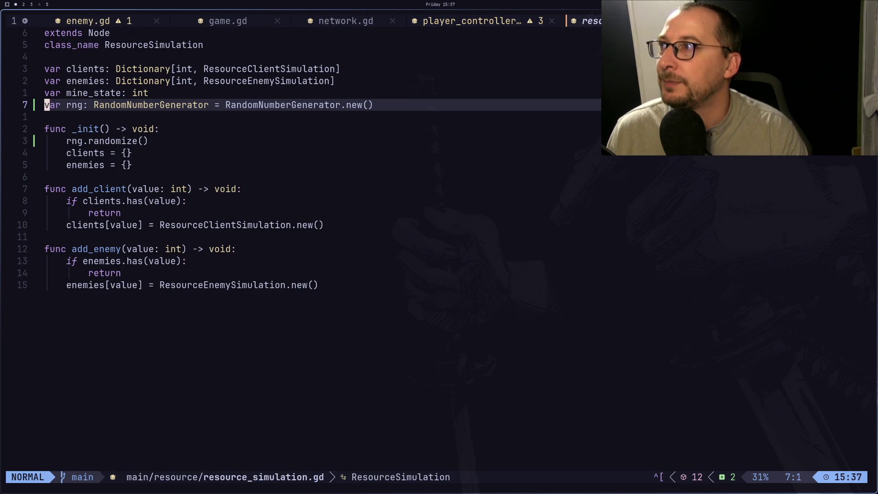
key("j")
key("j")
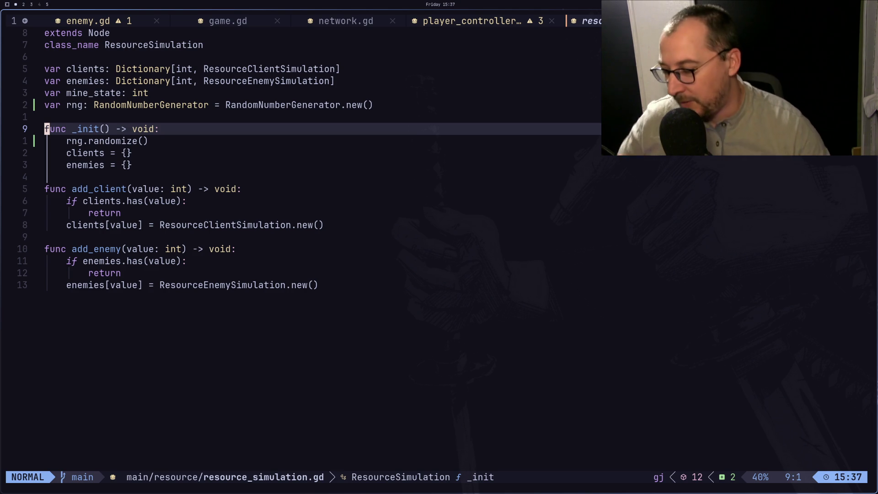
key("super+2")
key("super+3")
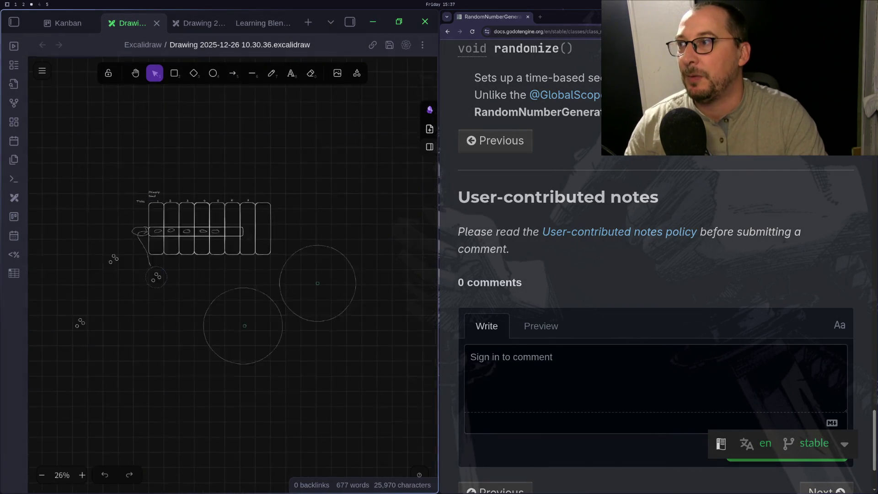
Zoom out the Excalidraw canvas and move the small marker group higher beside the tick diagram.
scroll(251, 325, "down", 2)
scroll(343, 298, "left", 5)
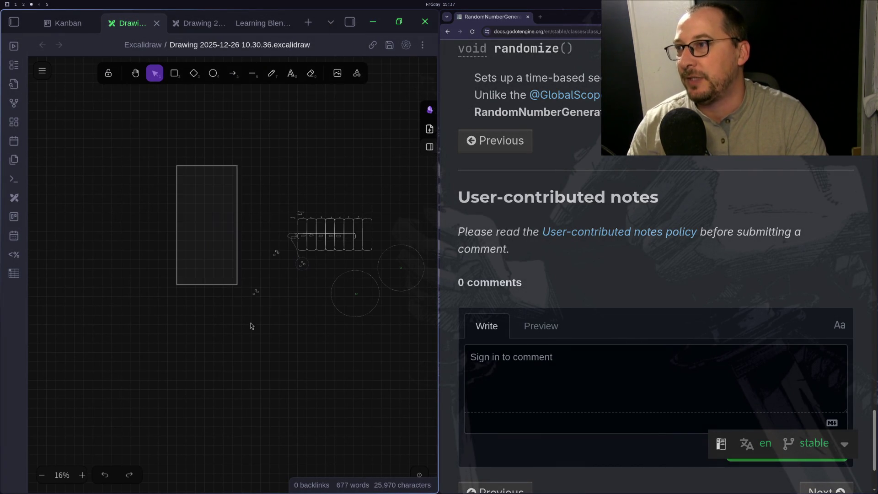
left_click(267, 361)
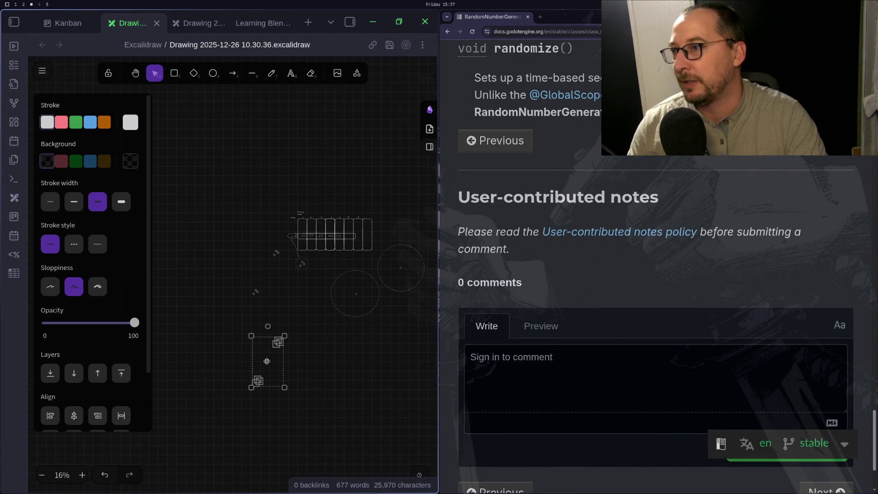
mouse_move(267, 361)
left_mouse_down()
mouse_move(220, 316)
mouse_move(235, 288)
mouse_move(259, 294)
mouse_move(254, 301)
mouse_move(192, 260)
mouse_move(192, 270)
mouse_move(215, 241)
mouse_move(204, 235)
mouse_move(238, 256)
mouse_move(201, 238)
mouse_move(174, 256)
mouse_move(202, 311)
mouse_move(199, 357)
mouse_move(216, 356)
left_mouse_up()
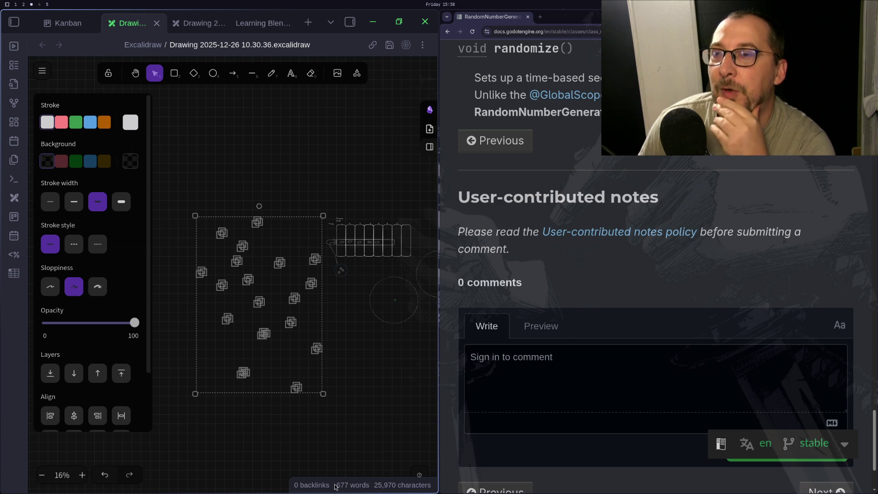
Scroll up the RandomNumberGenerator docs page to read its seed notes.
key("super+1")
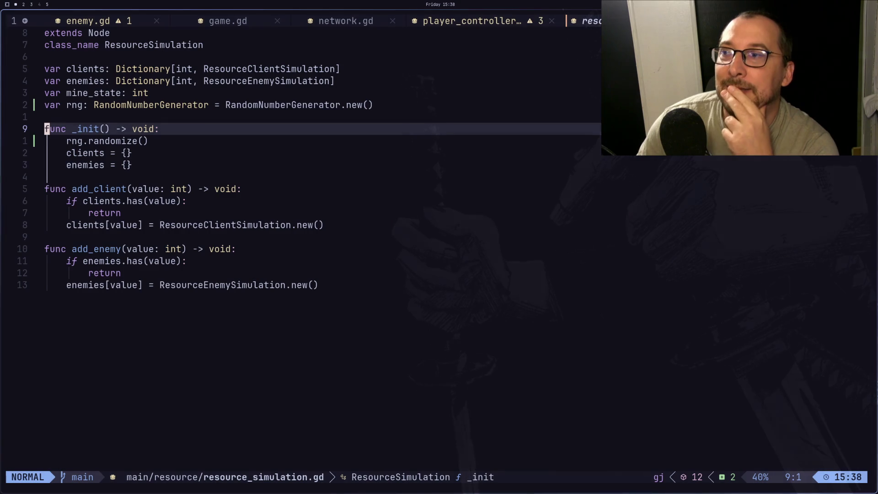
key("super+2")
key("super+3")
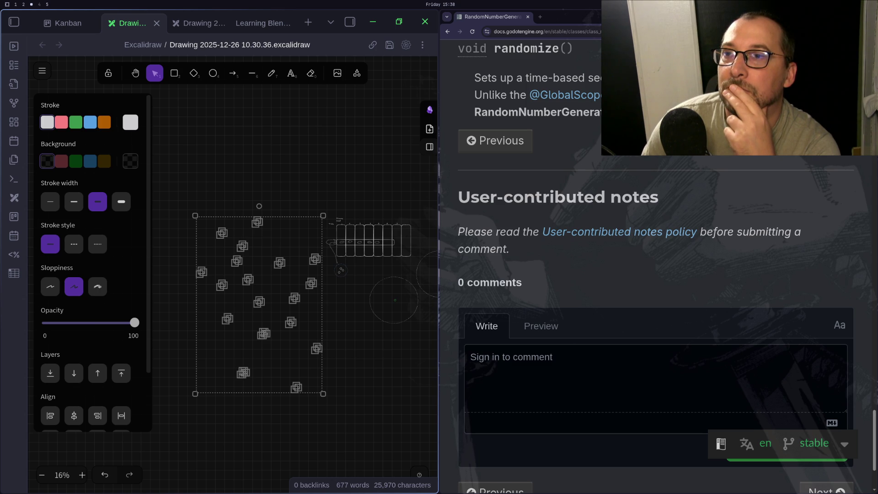
left_click(566, 291)
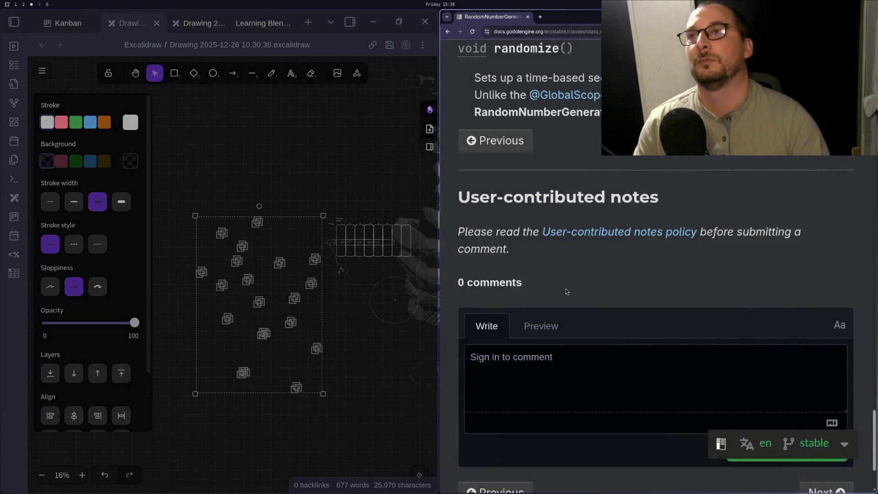
scroll(566, 292, "up", 15)
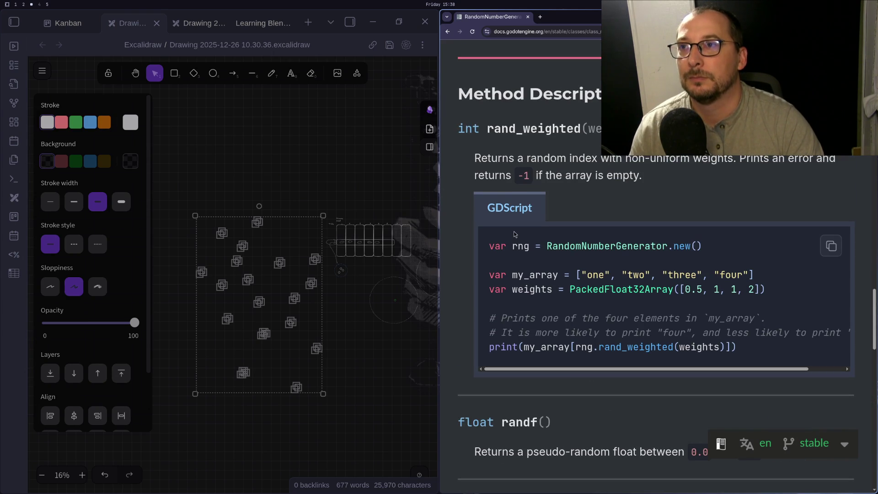
scroll(515, 234, "up", 4)
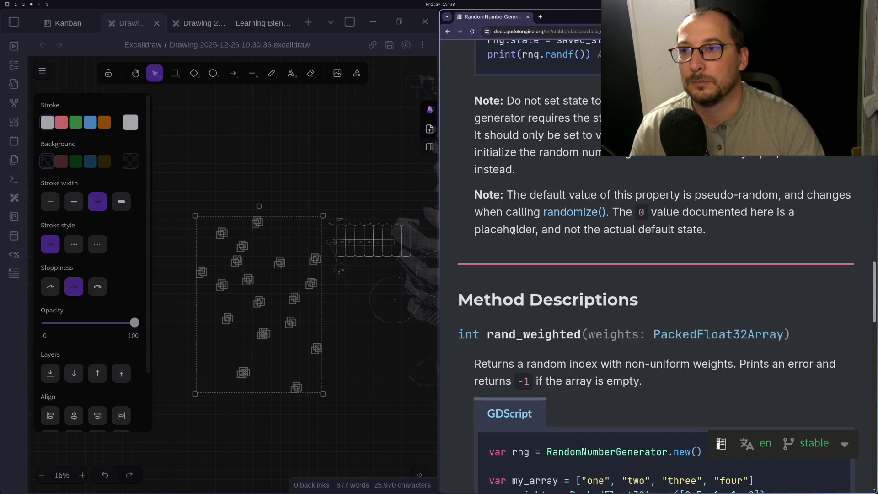
scroll(513, 231, "up", 5)
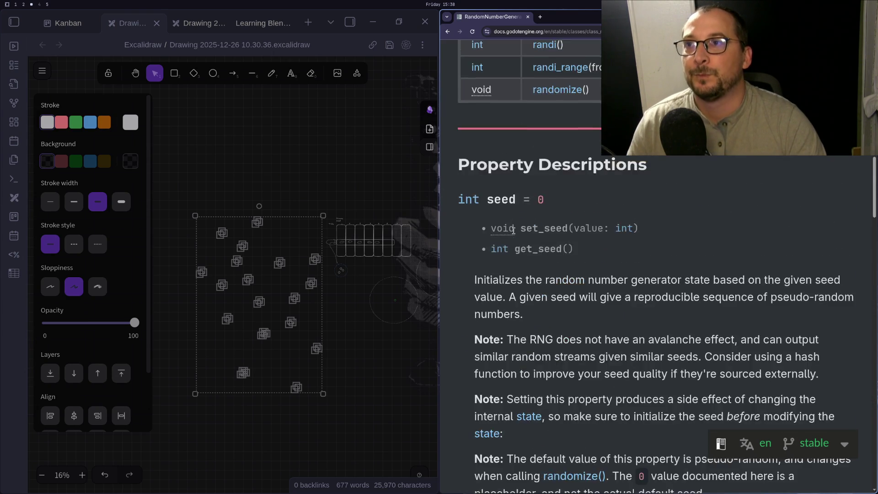
scroll(513, 230, "up", 7)
key("super+1")
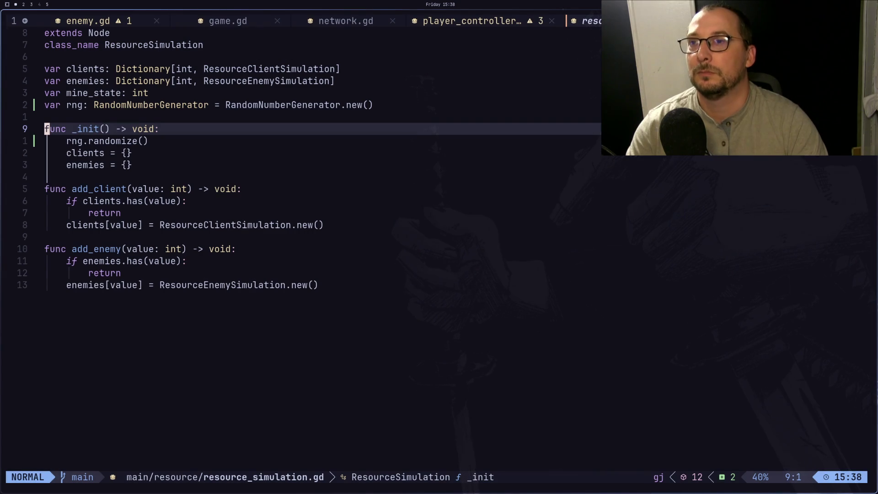
key("Escape")
key("dollar")
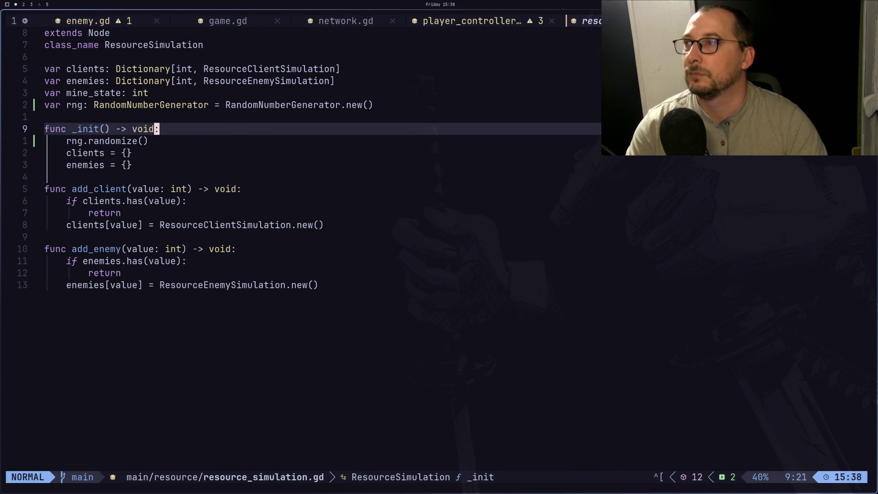
key("super+2")
key("super+1")
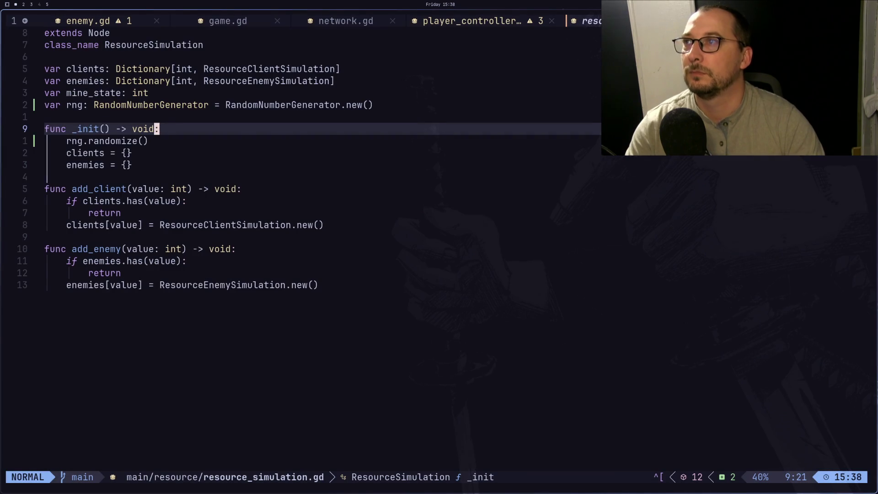
key("space")
key("space")
type("serv")
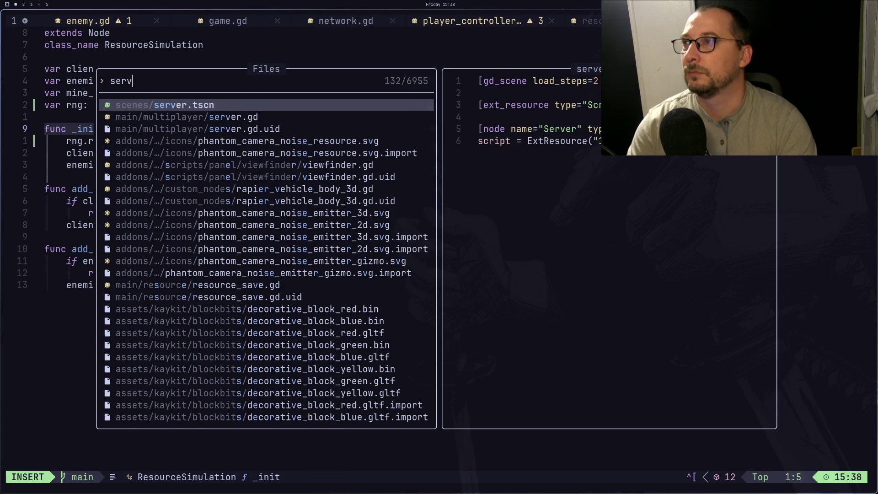
key("Down")
key("Return")
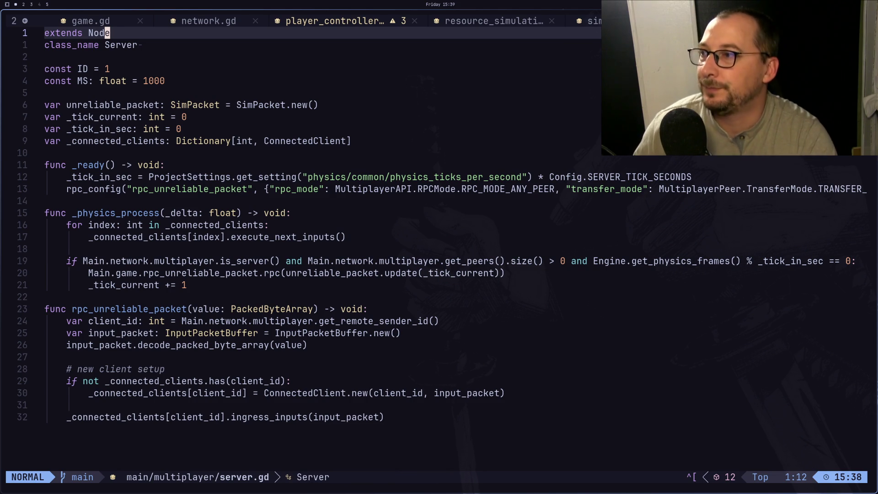
key("j")
key("j")
key("j")
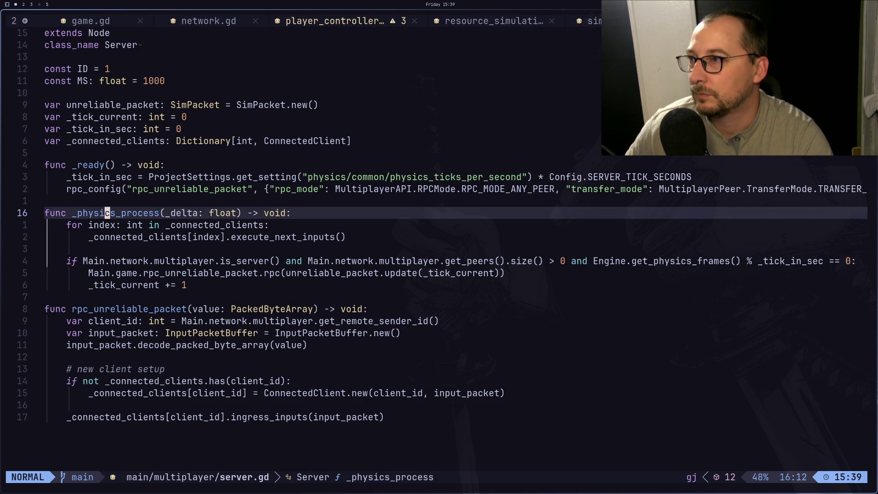
key("j")
key("j")
key("j")
key("k")
key("k")
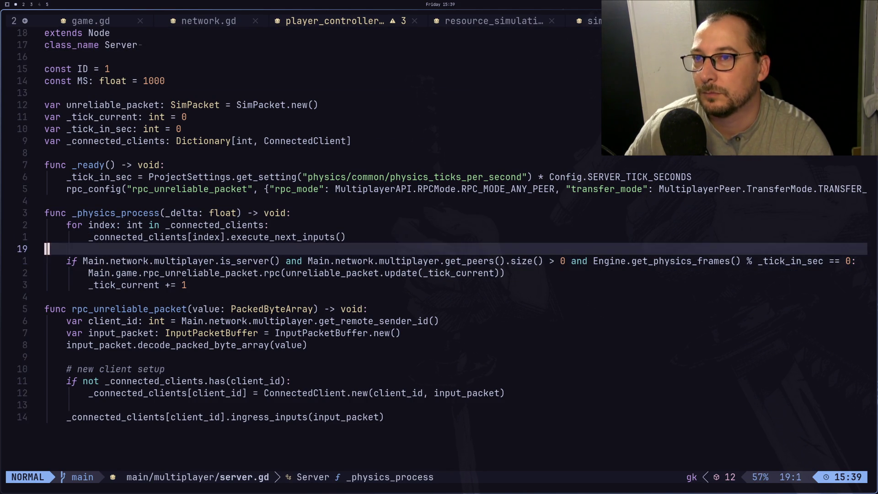
key("k")
key("k")
key("k")
key("y")
key("y")
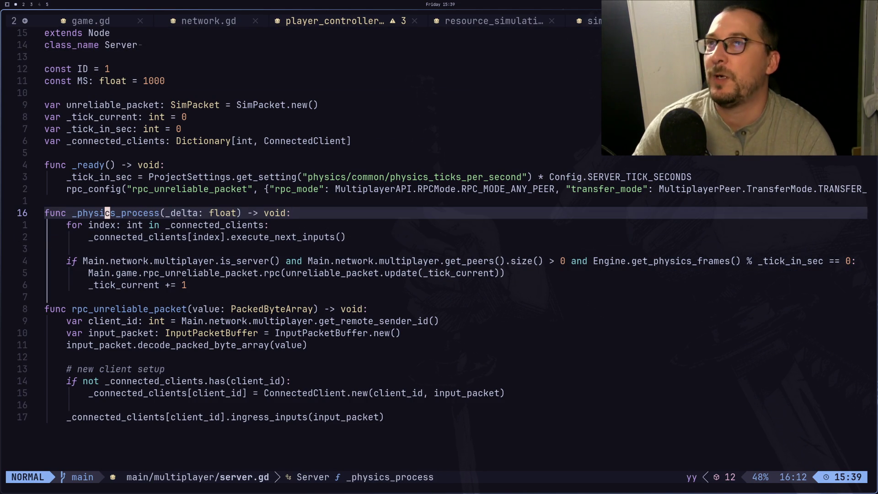
key("alt+h")
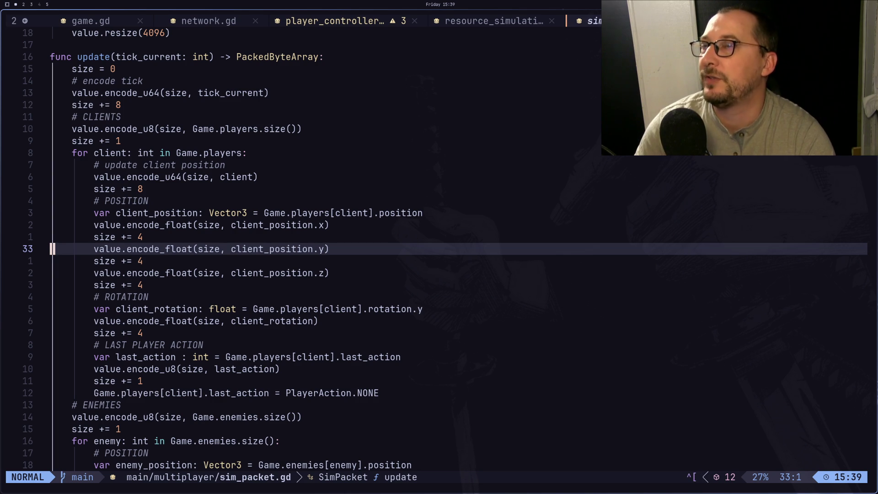
key("alt+h")
key("j")
key("j")
key("j")
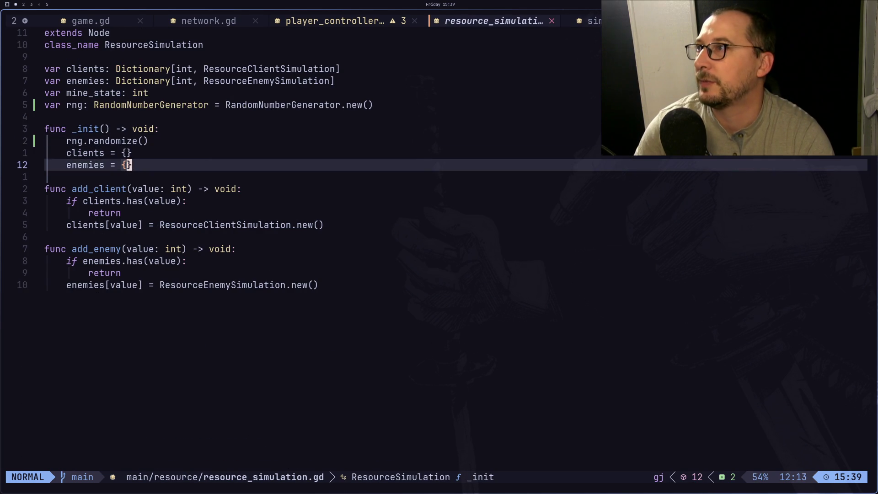
Below _init, add a top-level _physics_process function containing print("tick") and save with :w.
key("o")
key("Return")
key("BackSpace")
type("fun")
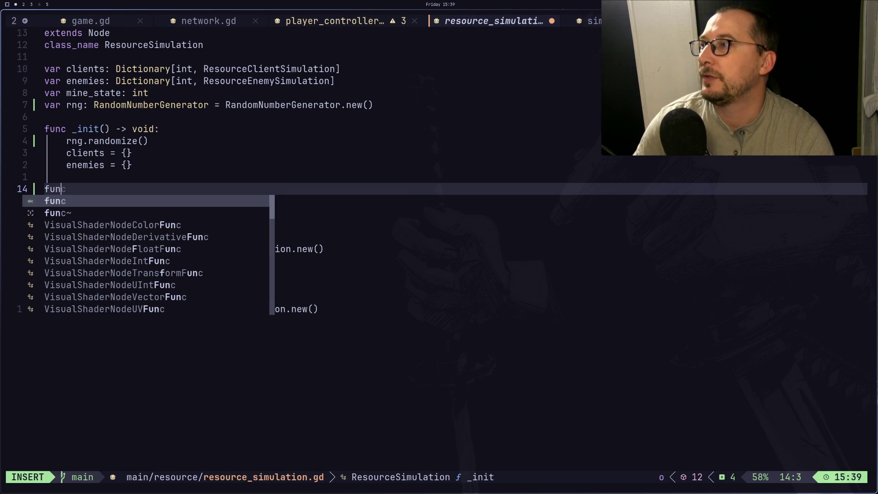
type("c _phy")
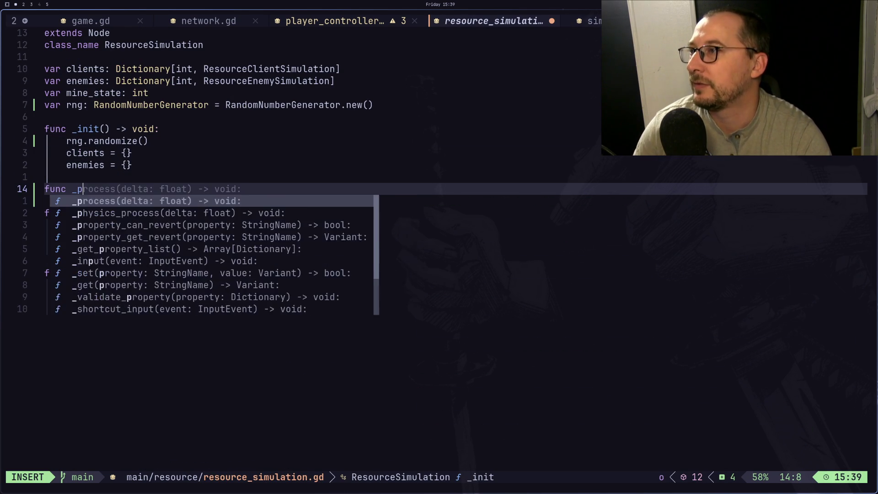
key("Return")
key("Return")
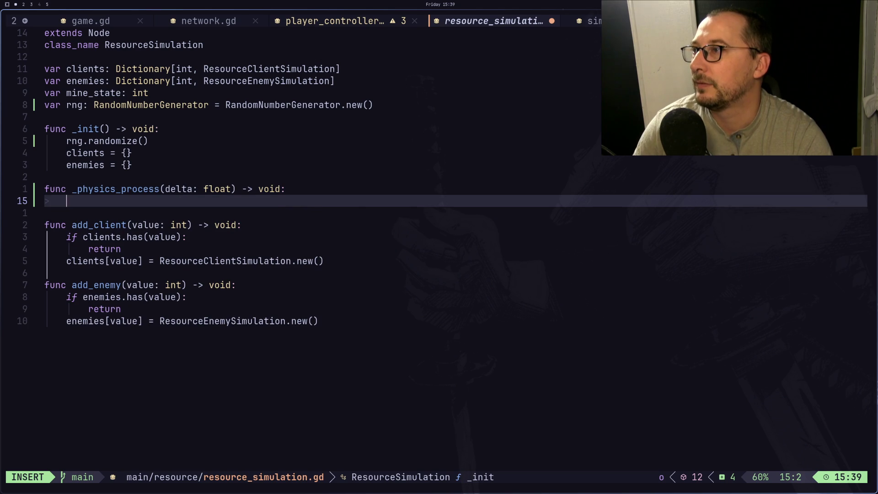
type("print(")
type("\"tic")
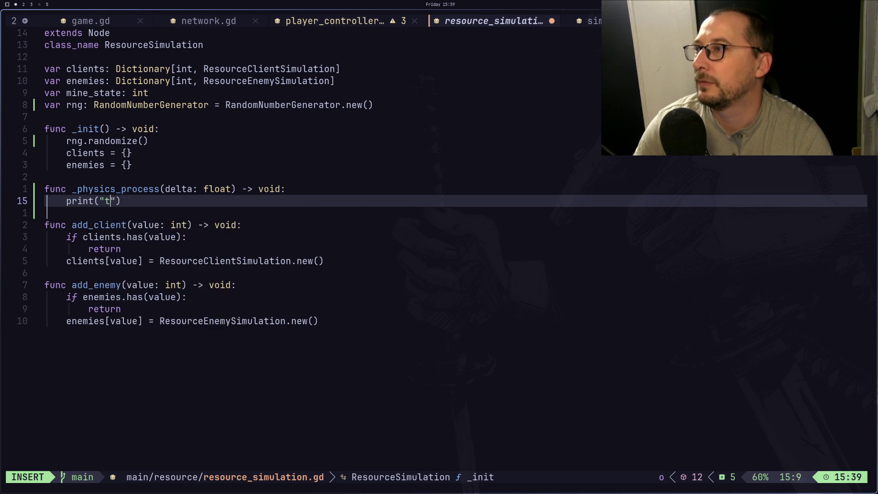
type("k")
key("Escape")
type(":w")
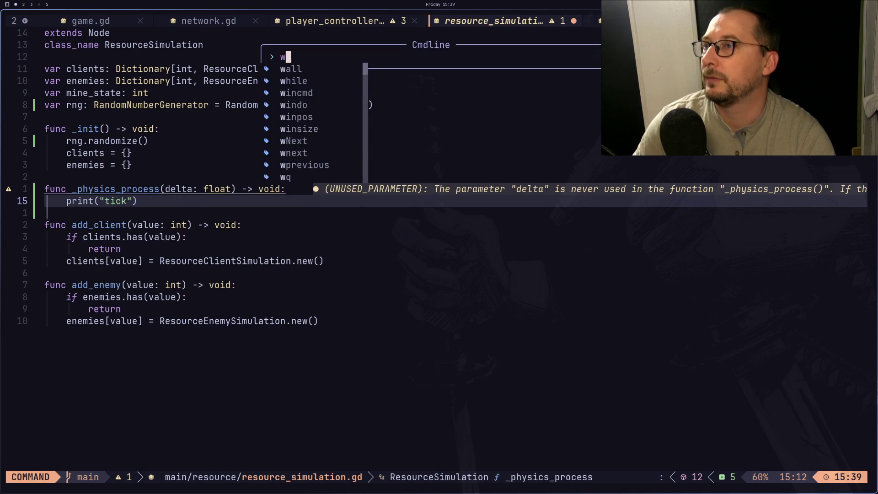
key("Return")
Rename the function's parameter to _delta, save again, and bring the Godot editor forward.
key("k")
key("l")
key("l")
key("l")
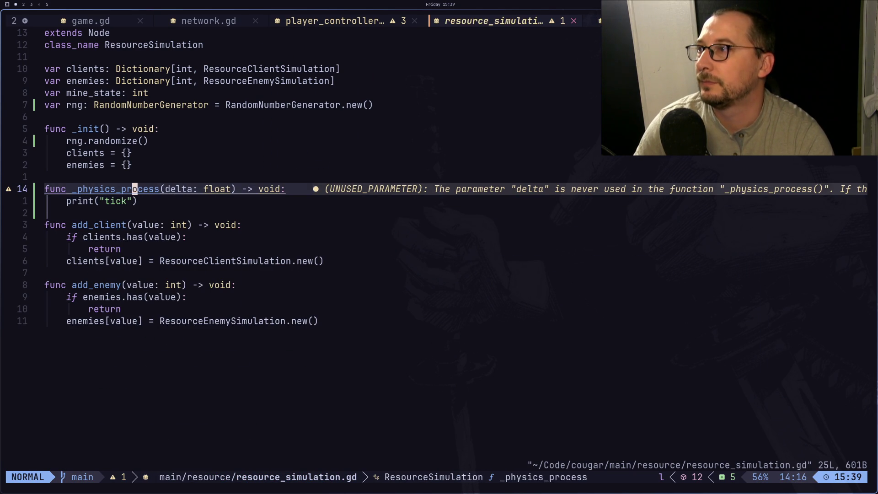
type("ast_")
key("Escape")
key("shift+l")
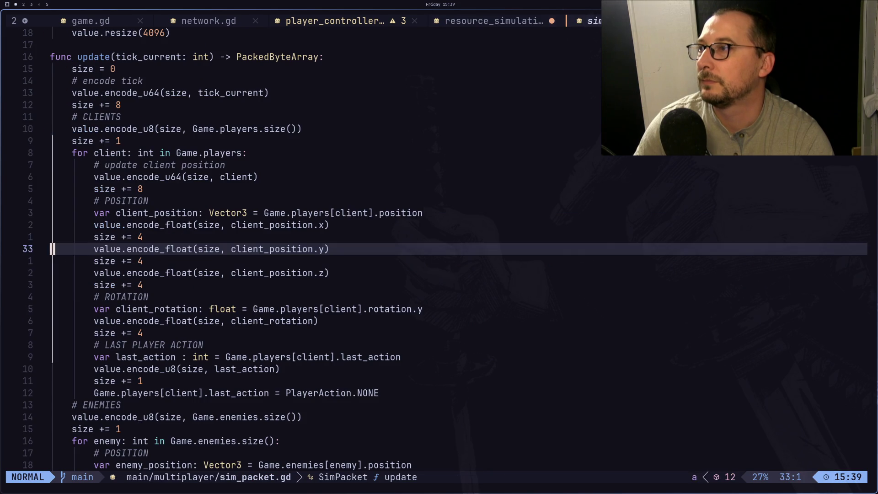
key("shift+h")
type(":w")
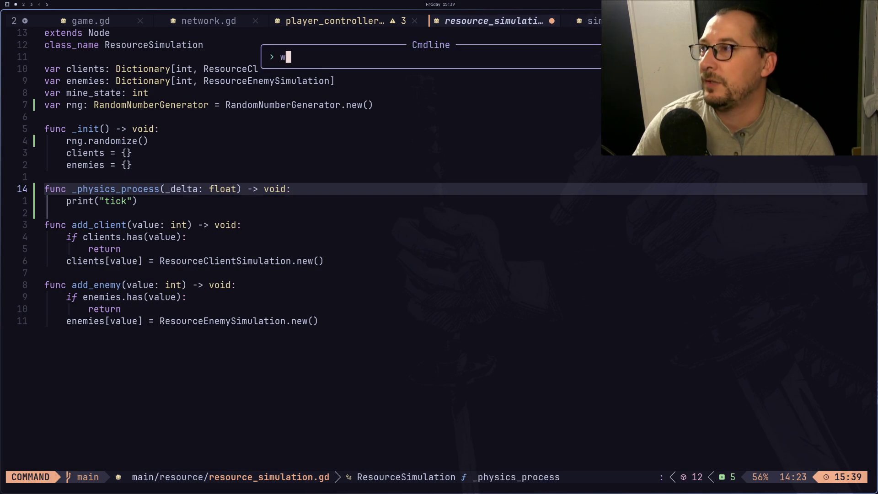
key("Return")
key("super+1")
key("super+2")
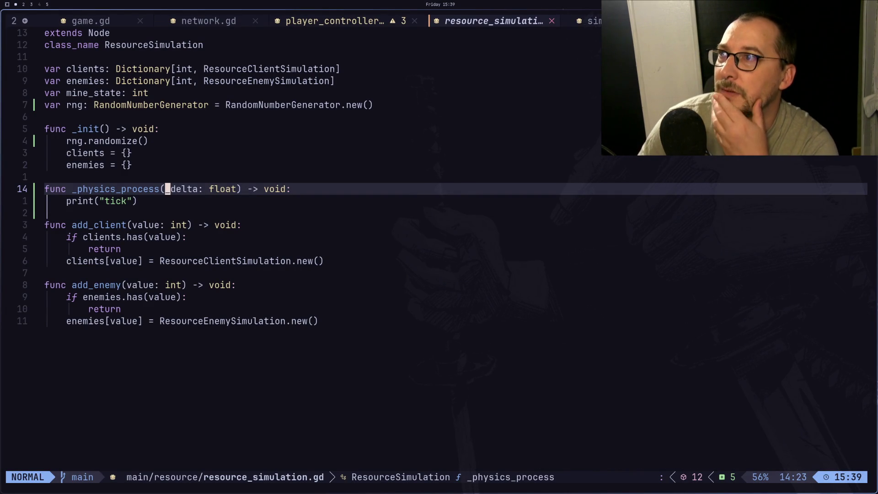
key("super+1")
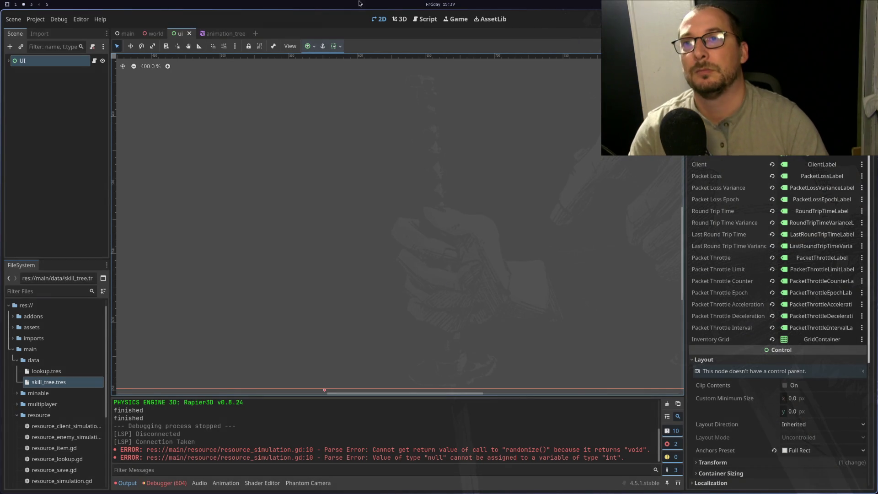
Run the game with F5 and connect one instance to the server.
key("F5")
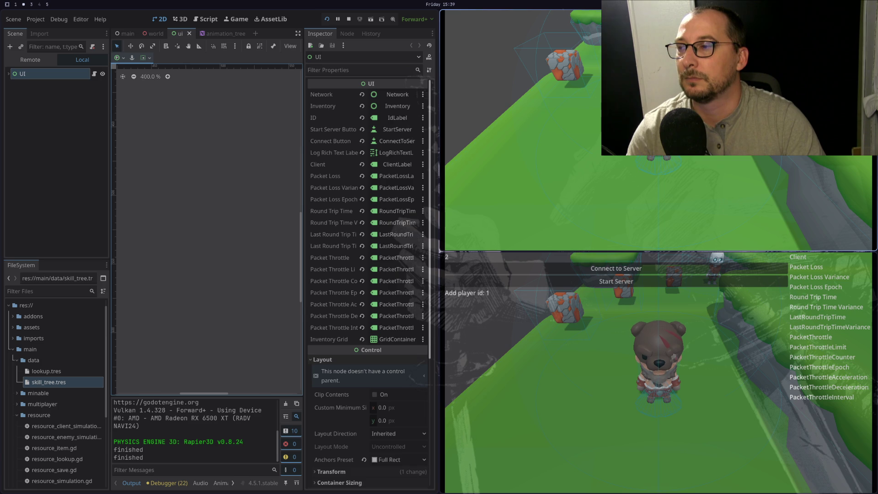
key("super+1")
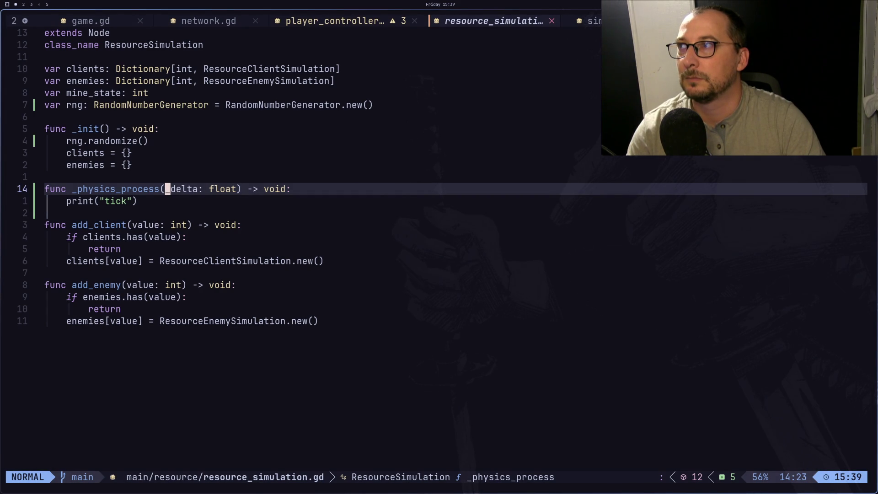
key("super+2")
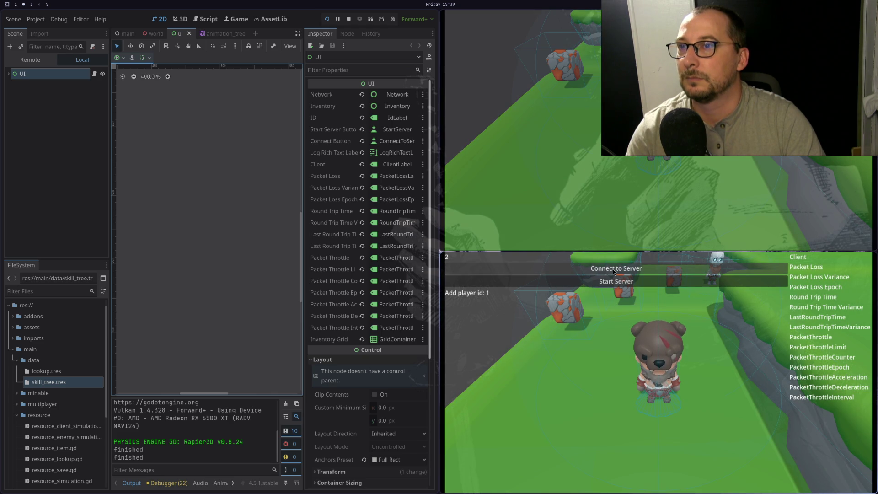
left_click(613, 271)
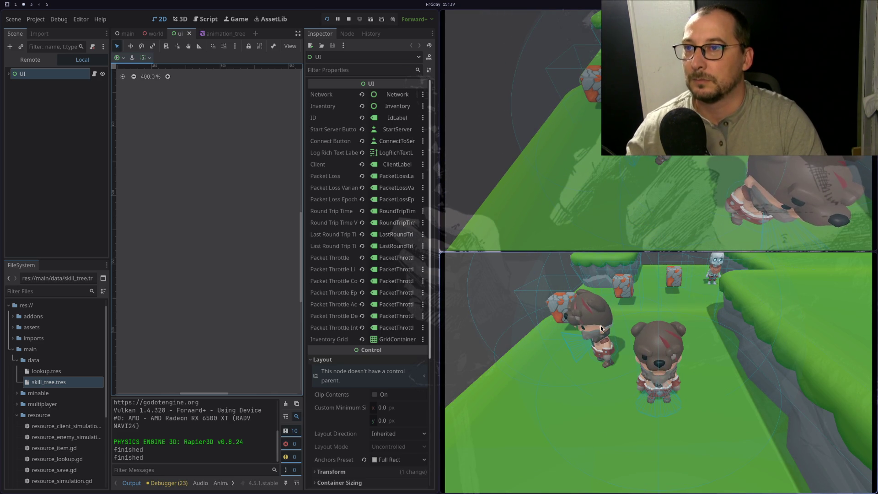
Move print("tick") under rng.randomize() in _init, delete the _physics_process declaration, and save.
key("super+2")
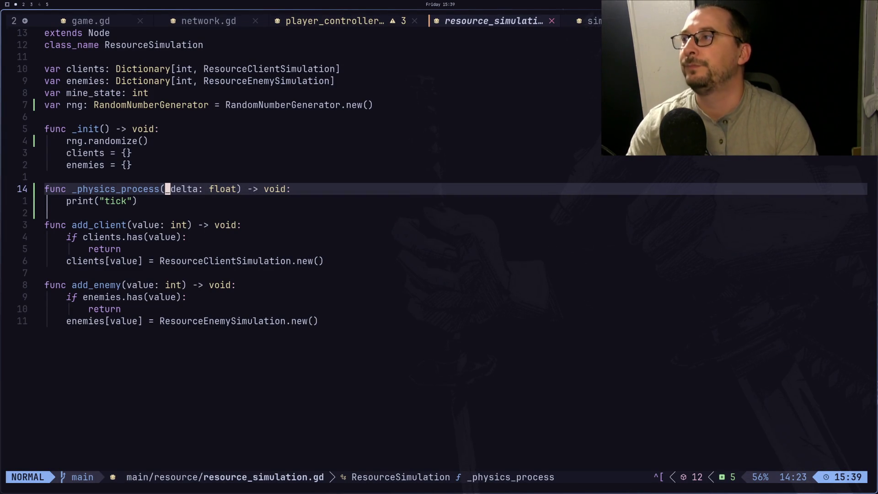
key("j")
key("d")
key("d")
key("4")
key("k")
key("p")
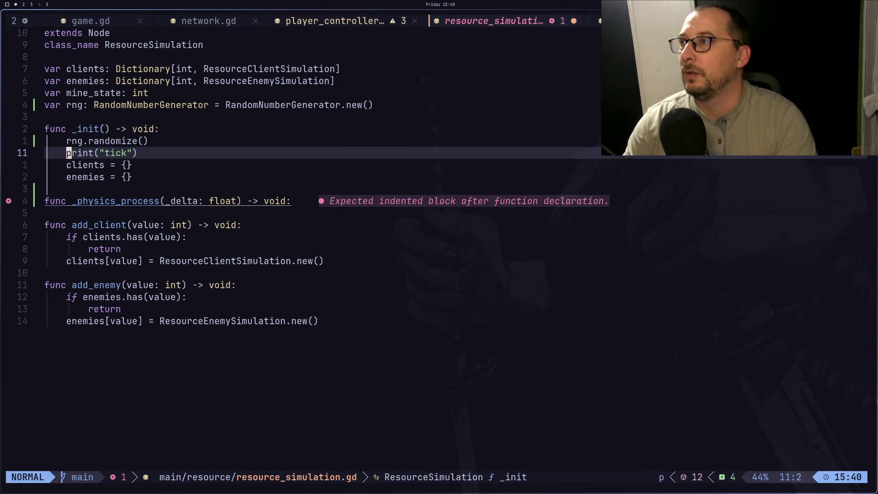
key("j")
key("j")
key("j")
key("d")
key("d")
key("d")
key("d")
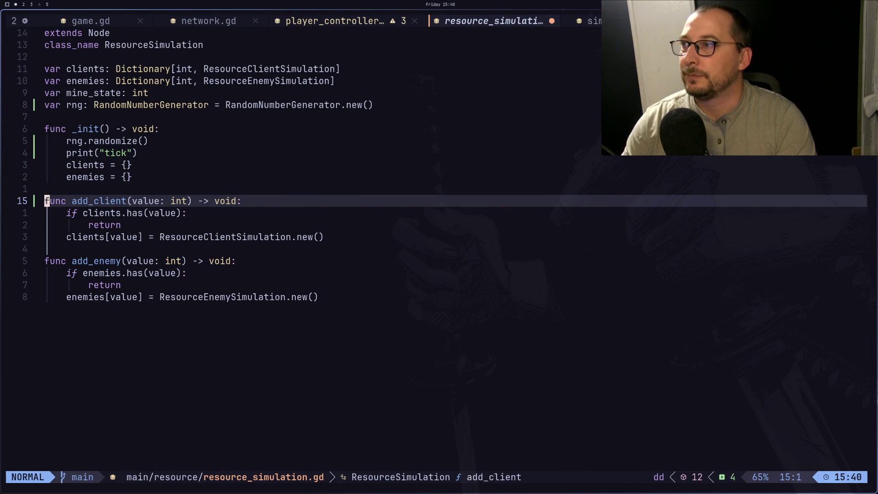
type(":w")
key("Return")
key("super+1")
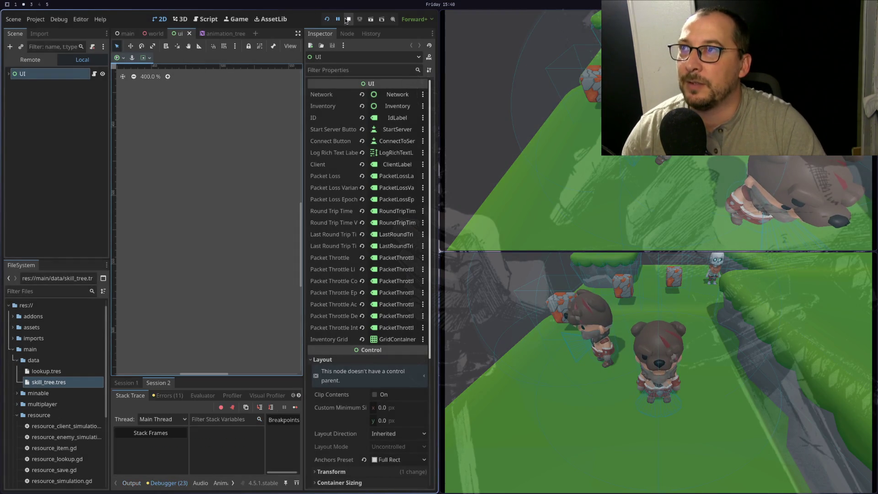
Restart the game, start the server in one window and connect the other as client.
left_click(348, 19)
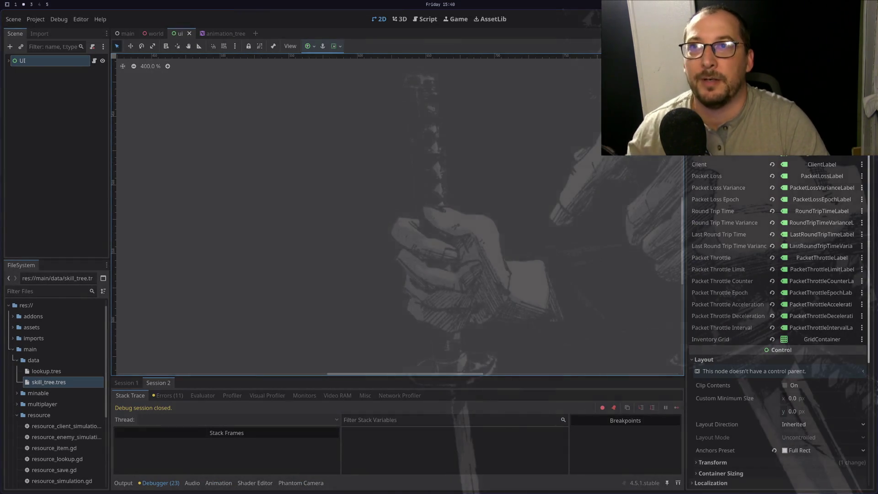
key("F5")
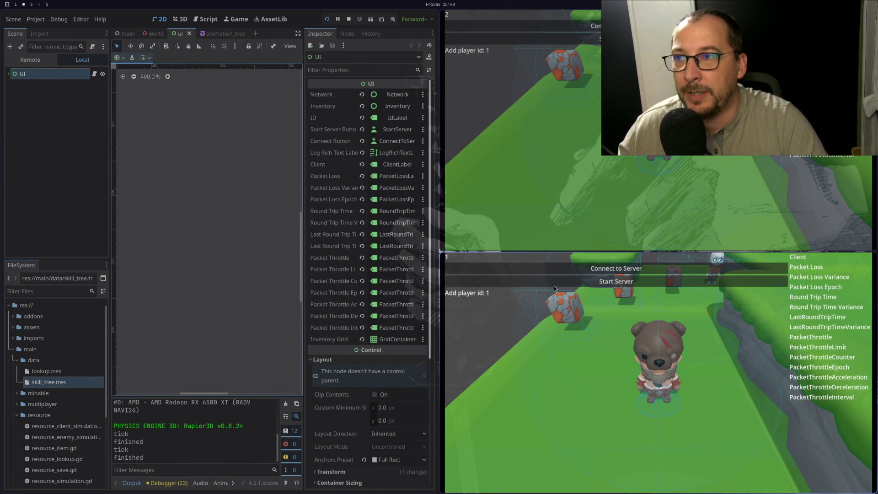
left_click(554, 284)
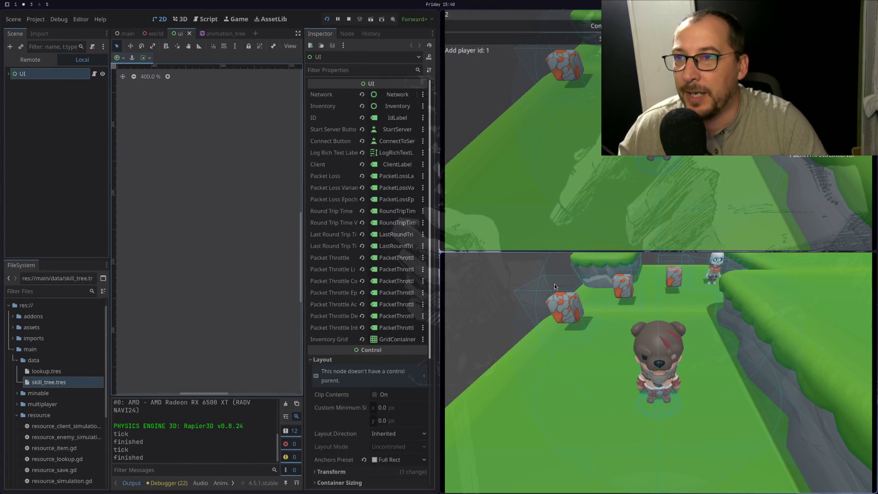
left_click(598, 28)
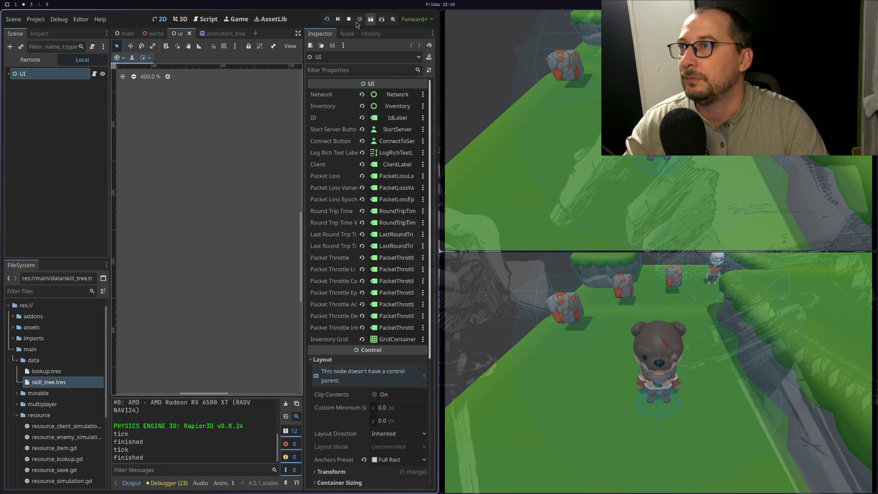
Stop the game, relaunch and stop it again, then return to Neovim.
left_click(348, 20)
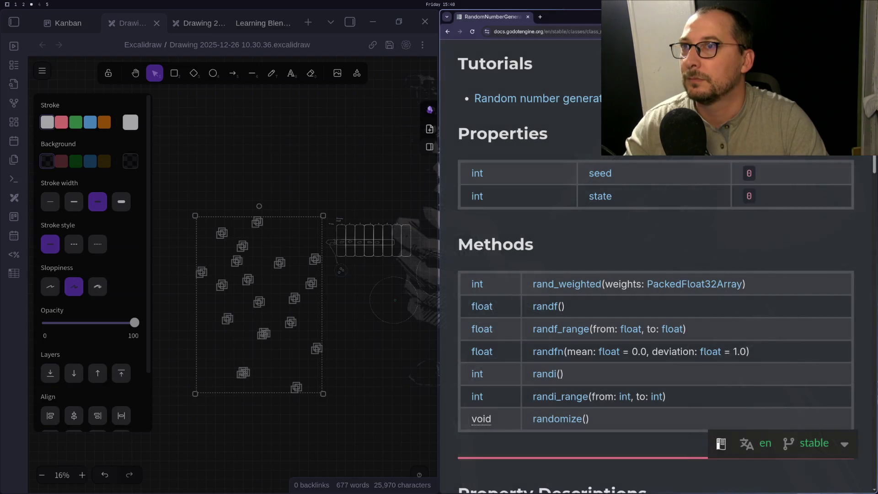
key("F5")
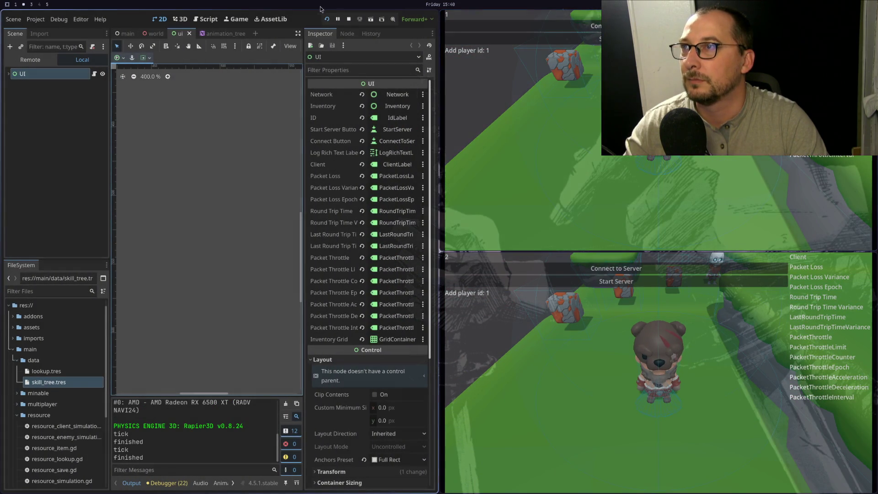
left_click(349, 23)
key("super+1")
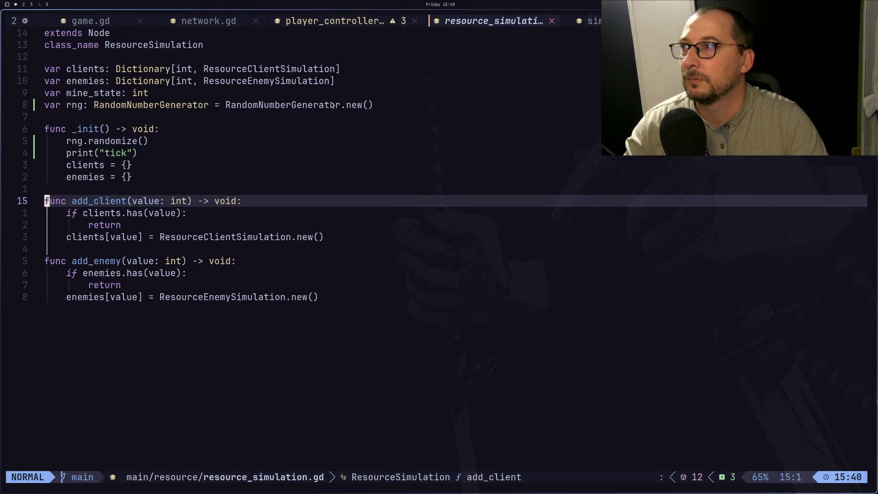
Undo back to _physics_process printing "tick", prefix its parameter as _delta, and save with :w.
key("y")
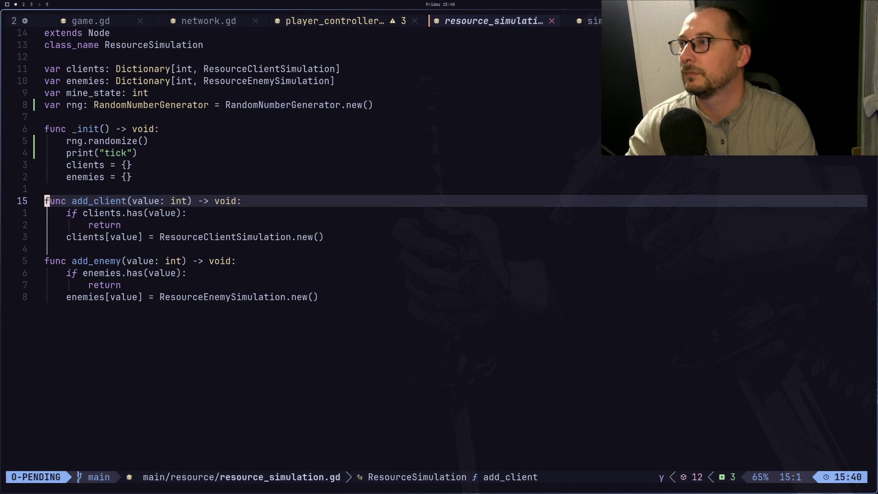
key("Escape")
key("u")
key("u")
key("u")
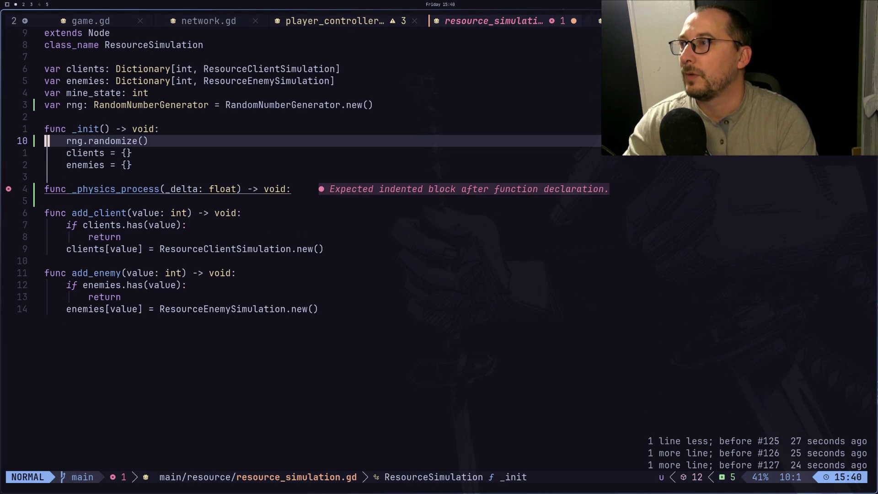
key("u")
key("u")
key("Escape")
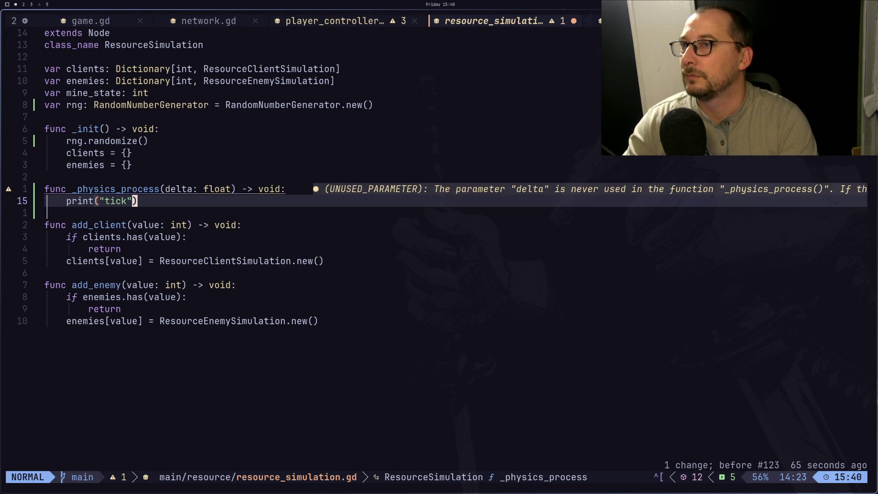
key("g")
key("j")
type("k")
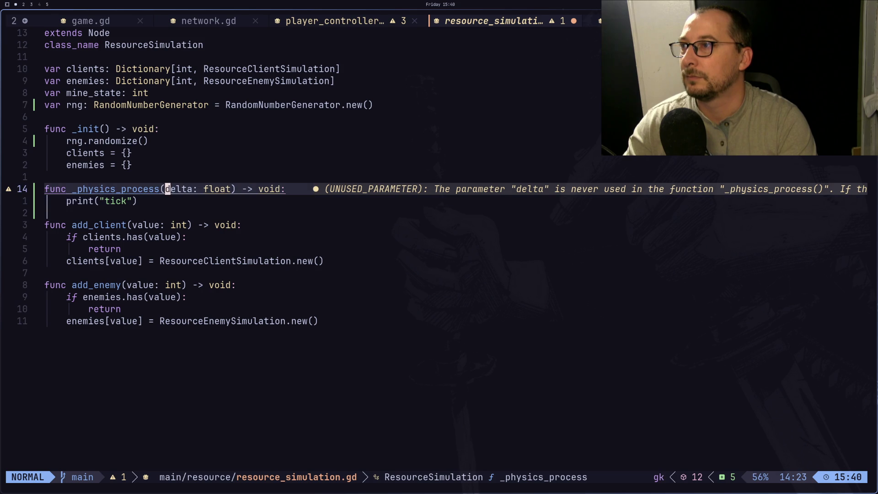
type("i_")
key("Escape")
type(":")
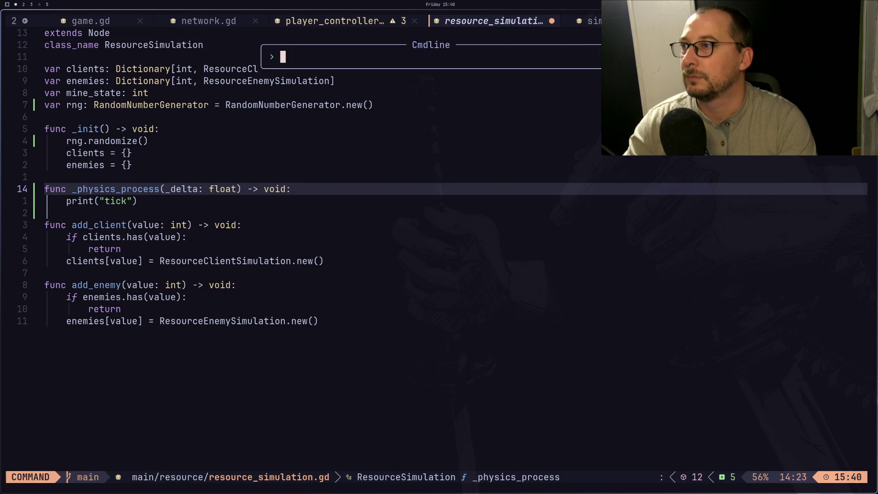
type("w")
key("Return")
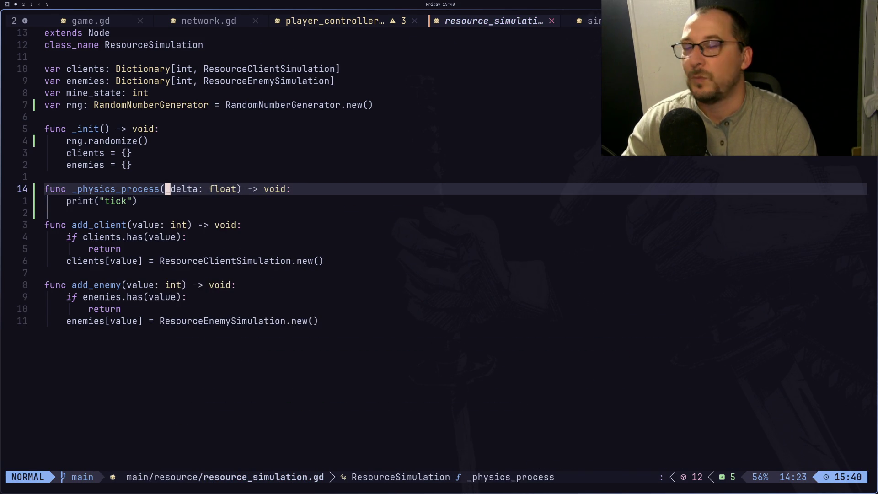
key("super+5")
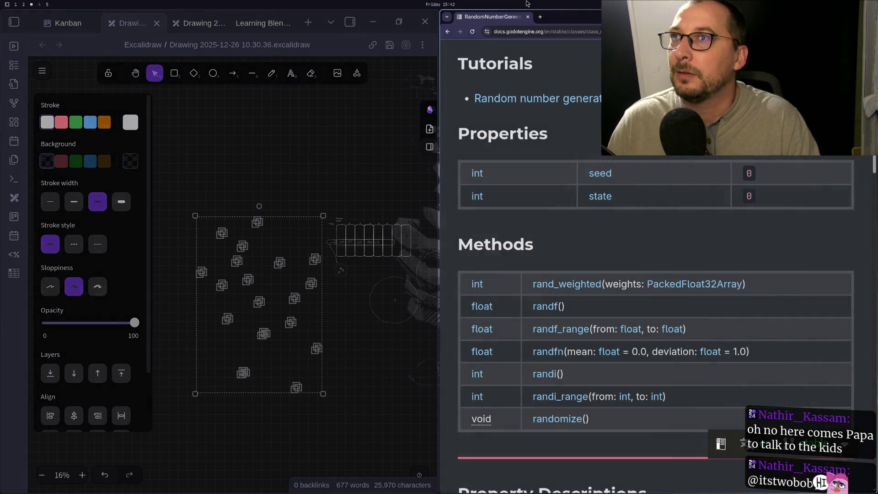
Open the Godot Docs navigation sidebar and scroll up to its search field.
scroll(523, 67, "up", 10)
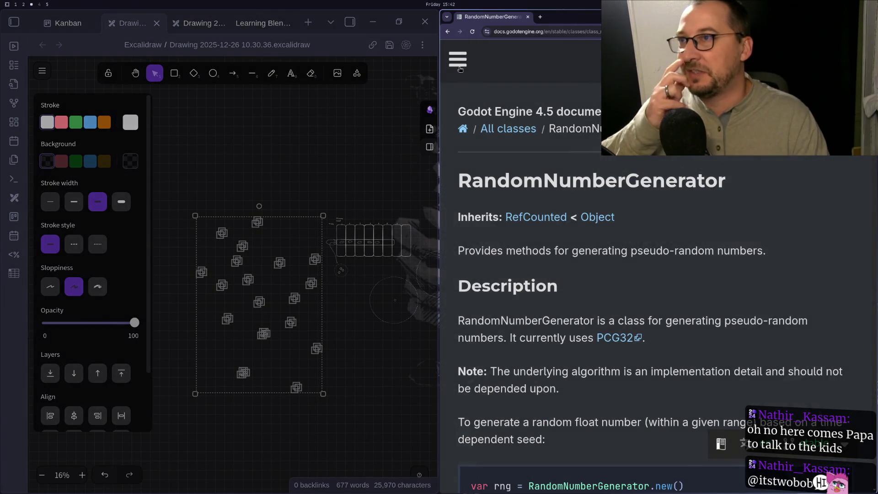
left_click(458, 59)
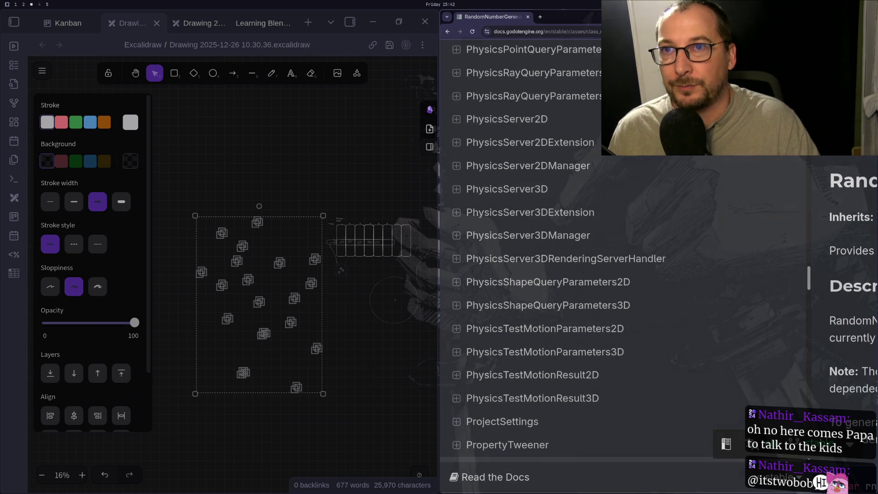
scroll(727, 165, "up", 10)
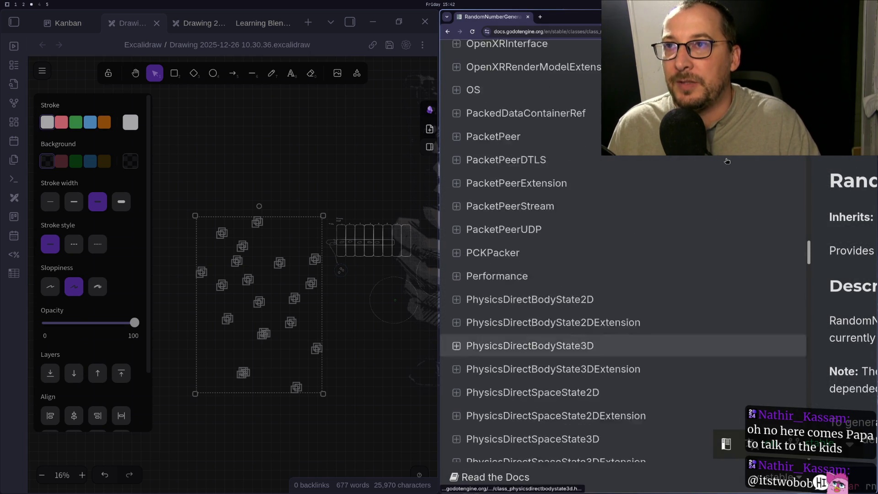
key("super+1")
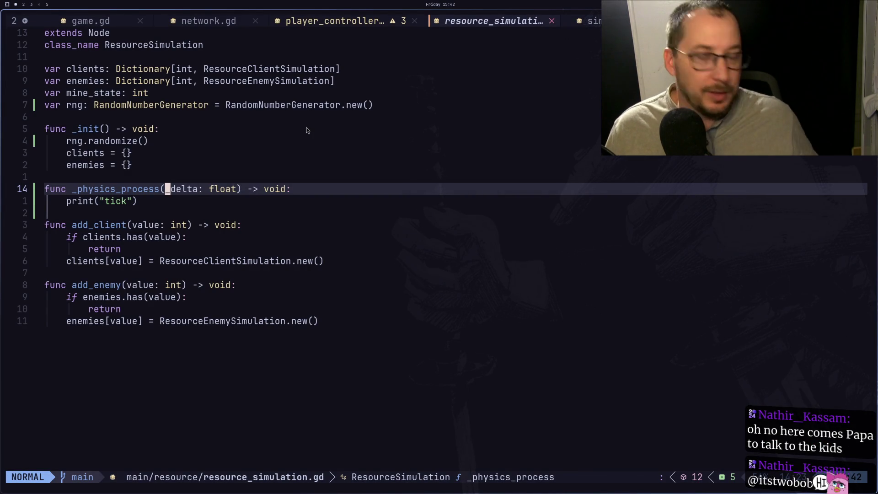
key("super+2")
key("super+3")
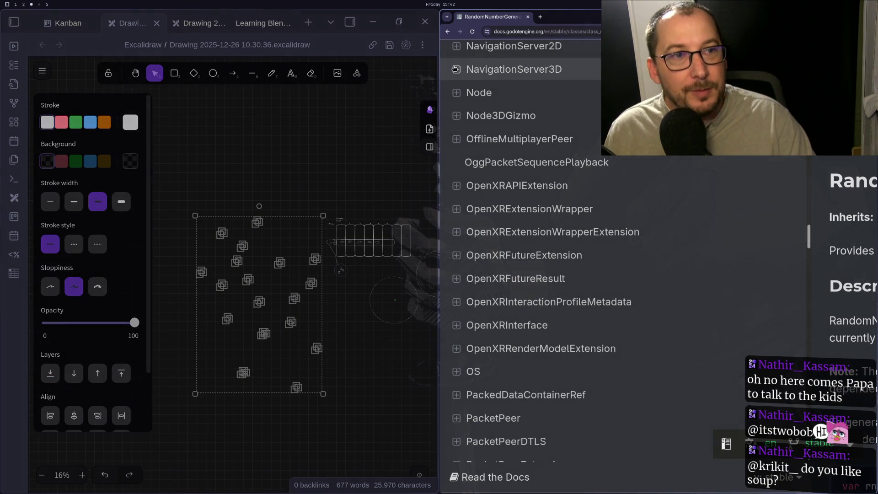
scroll(489, 181, "up", 10)
scroll(489, 181, "up", 3)
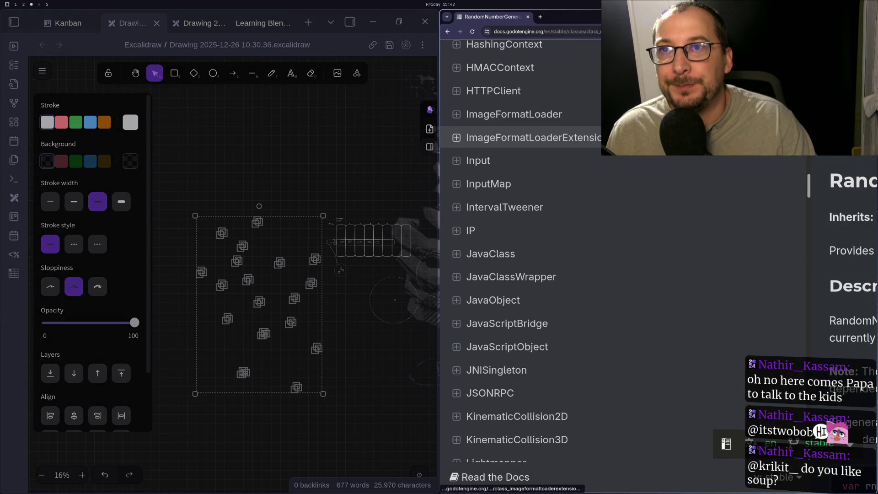
scroll(489, 181, "up", 20)
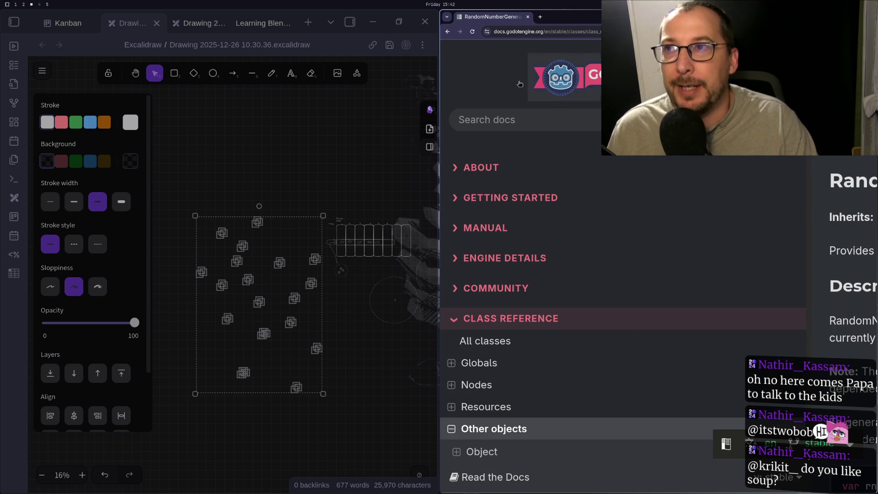
Search the docs for 'node' and open the Node class reference result.
left_click(468, 122)
type("h")
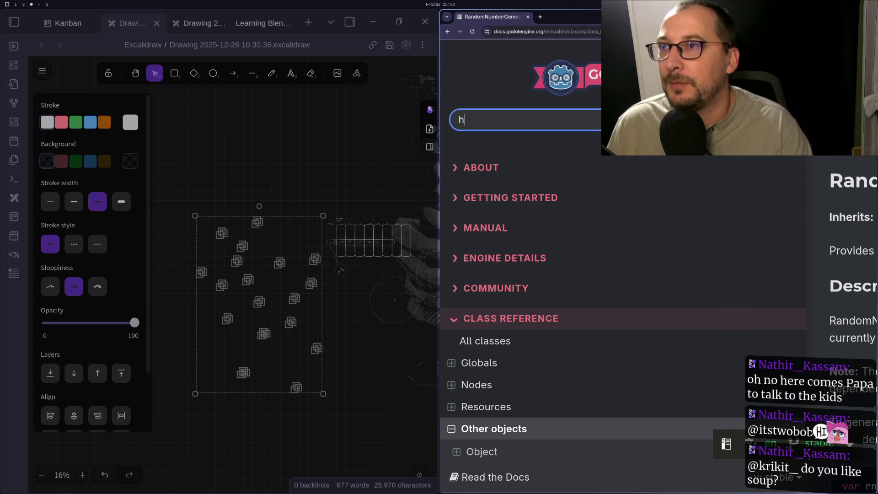
key("BackSpace")
type("node3")
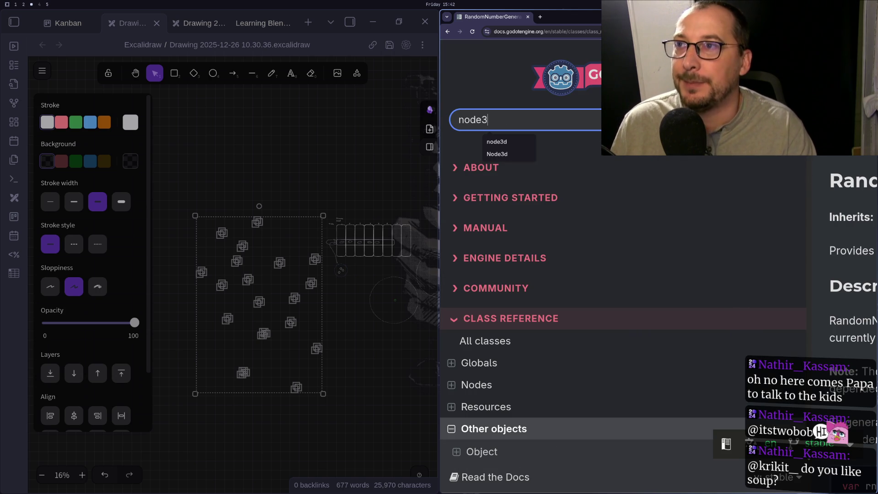
type("d")
key("BackSpace")
key("BackSpace")
key("Return")
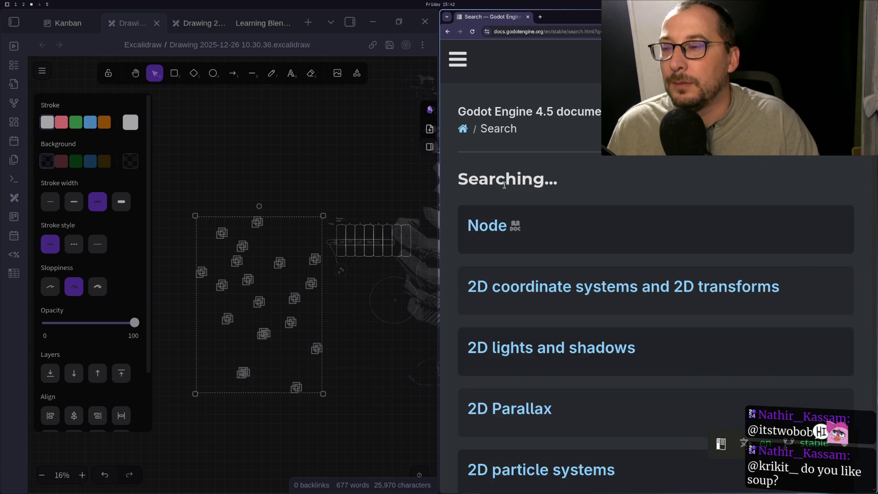
left_click(499, 228)
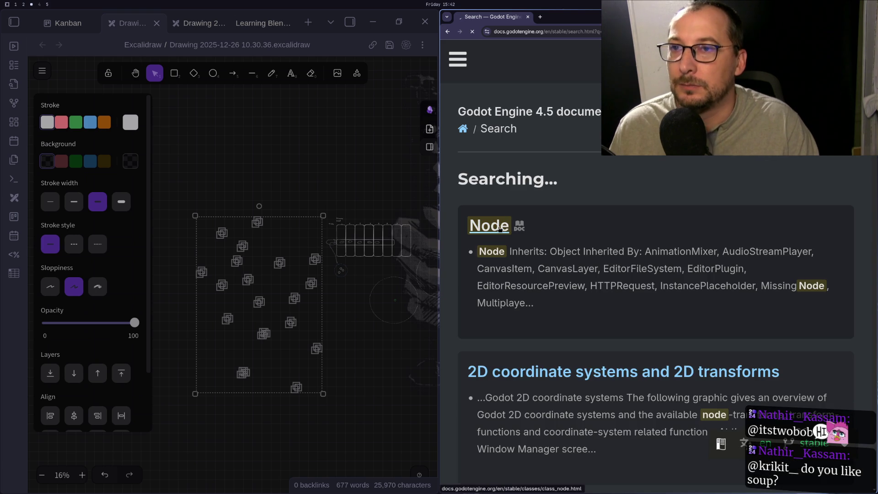
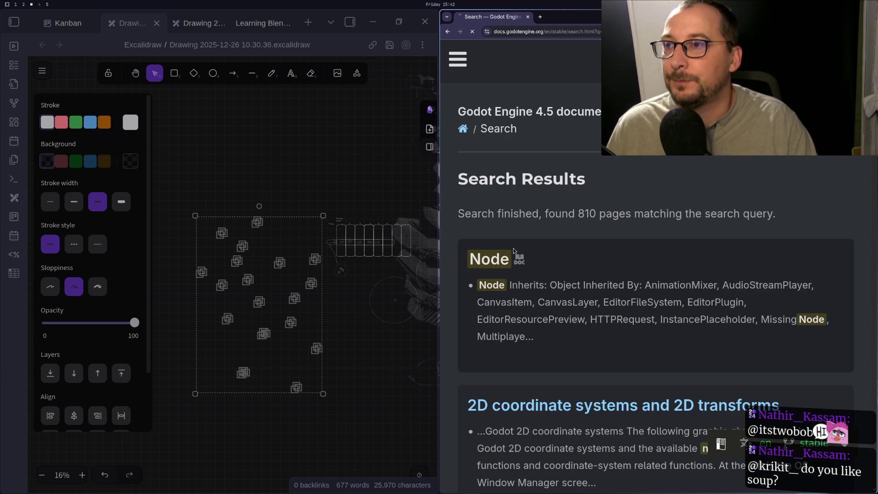
Bring Neovim with resource_simulation.gd to the front on workspace 1.
key("super+1")
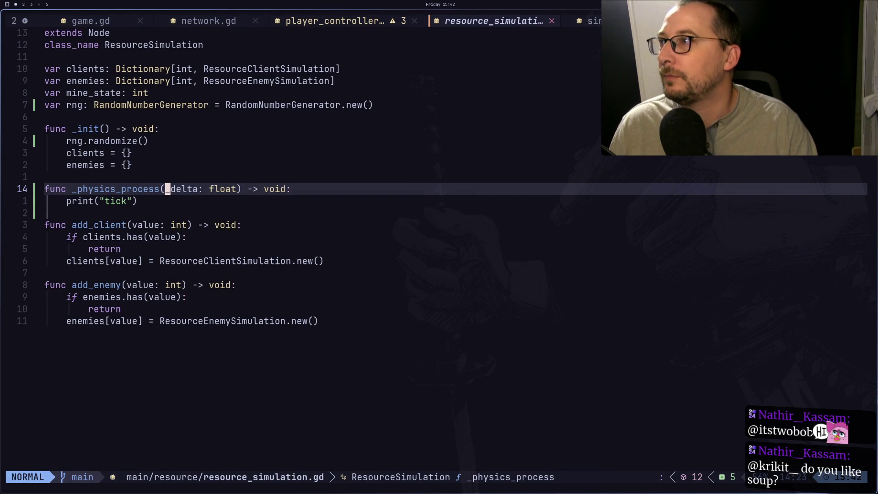
key("shift+h")
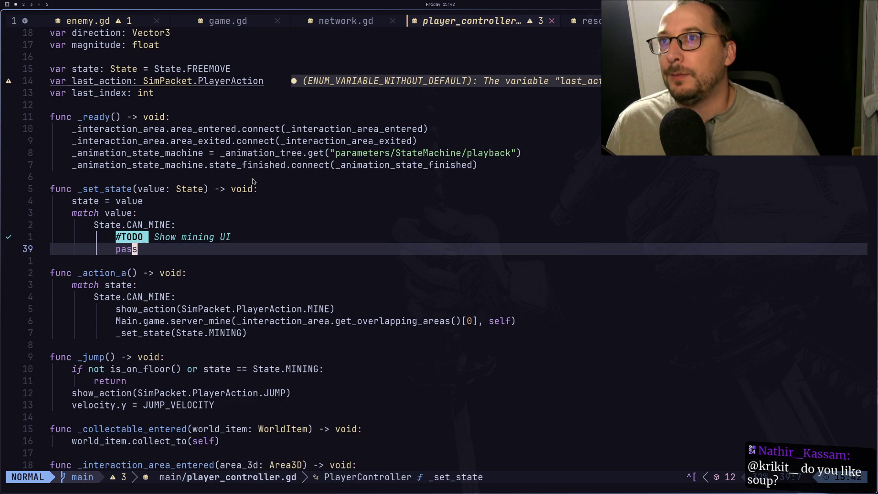
key("colon")
key("Escape")
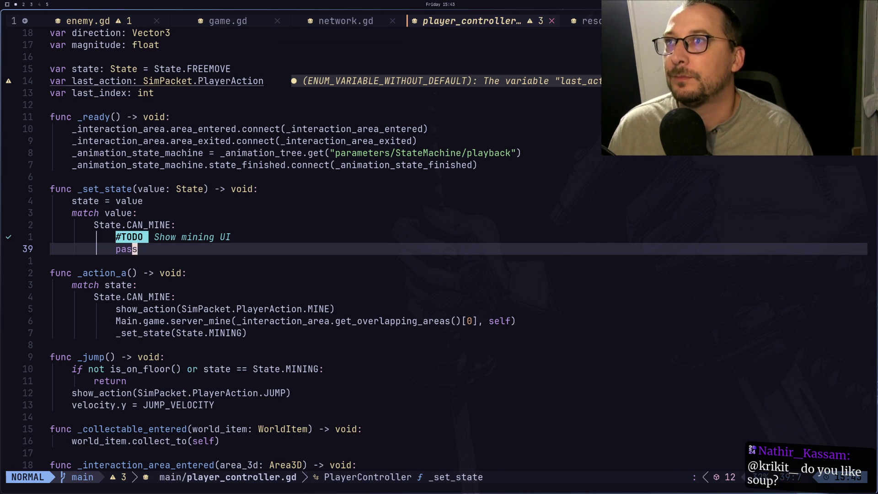
key("shift+l")
key("j")
key("j")
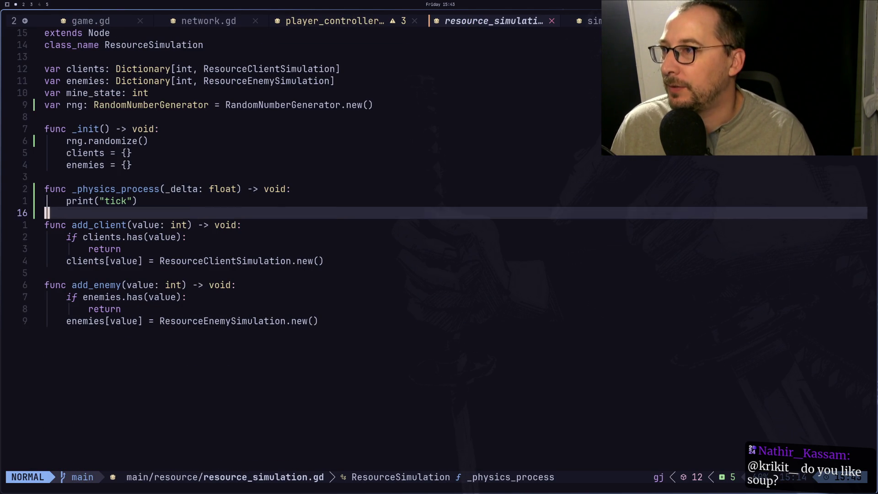
key("j")
key("j")
key("k")
key("k")
key("k")
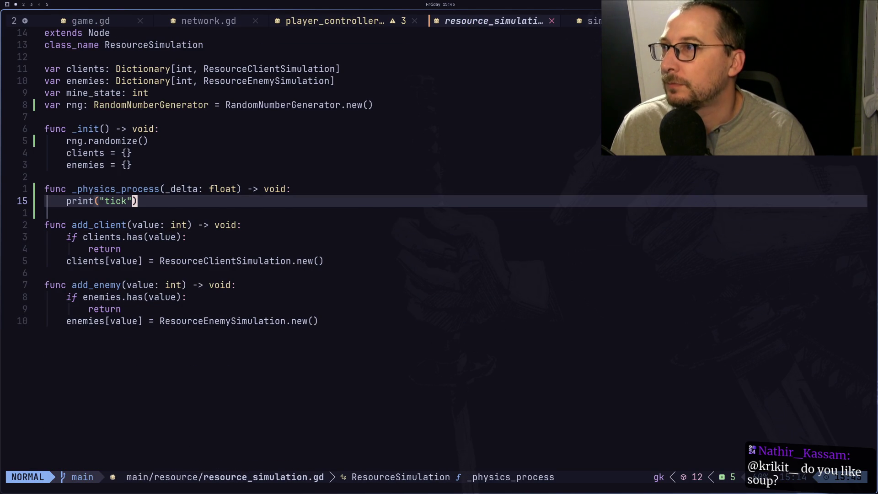
key("space")
key("space")
type("client")
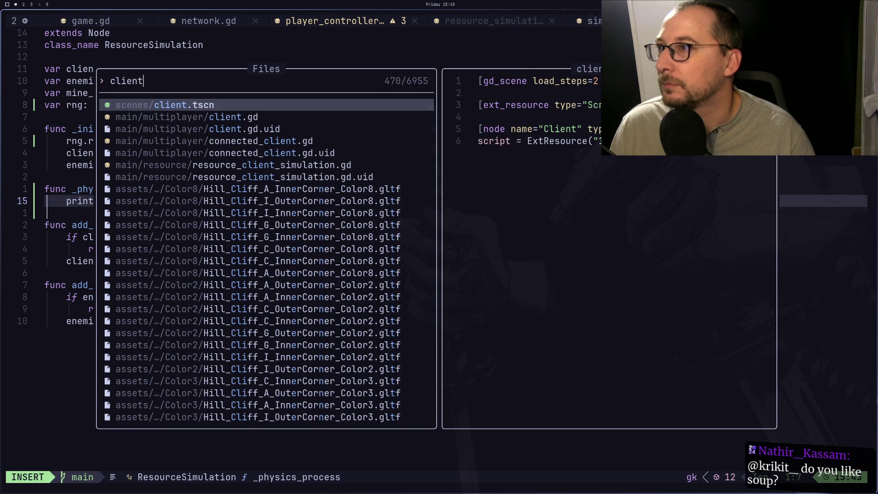
key("Down")
key("Down")
key("Down")
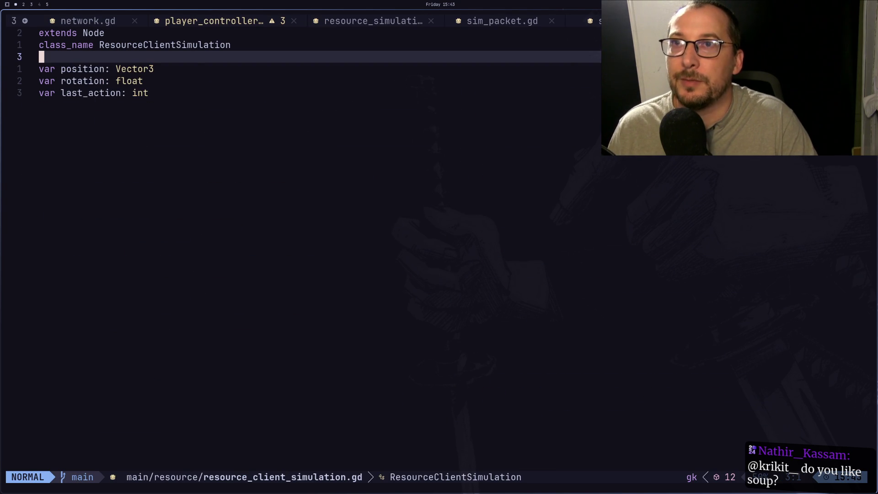
key("ctrl+o")
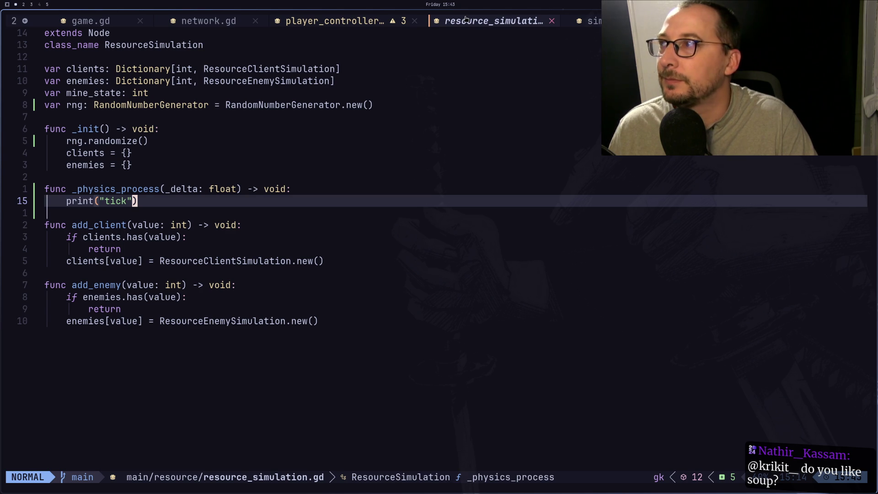
left_click(167, 106)
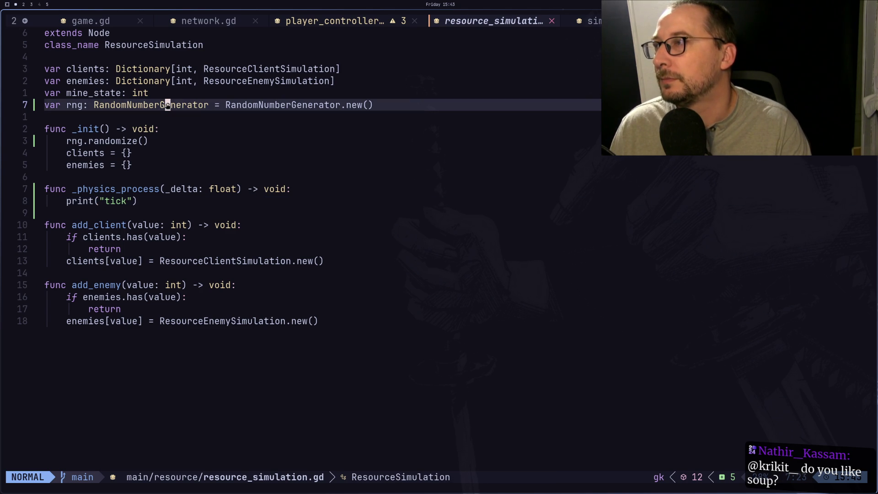
Declare seed: int and var seed_state: int in resource_simulation.gd.
type("k")
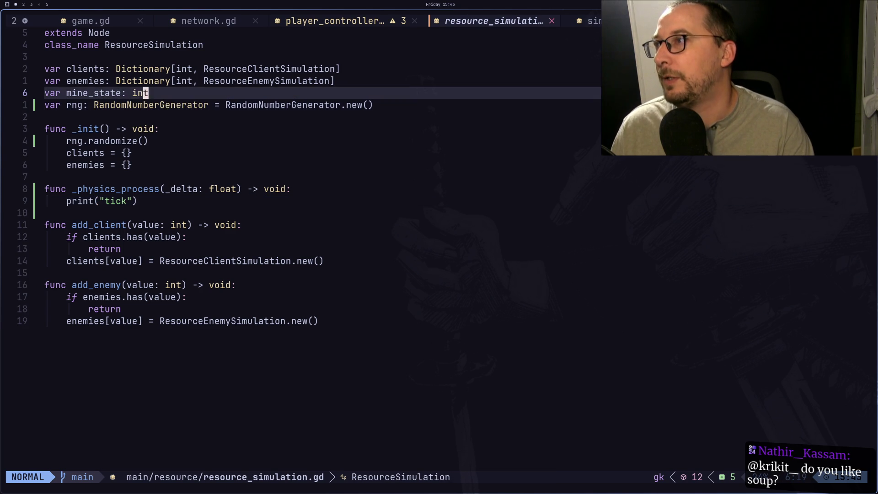
type("o")
type("var d")
key("BackSpace")
type("s")
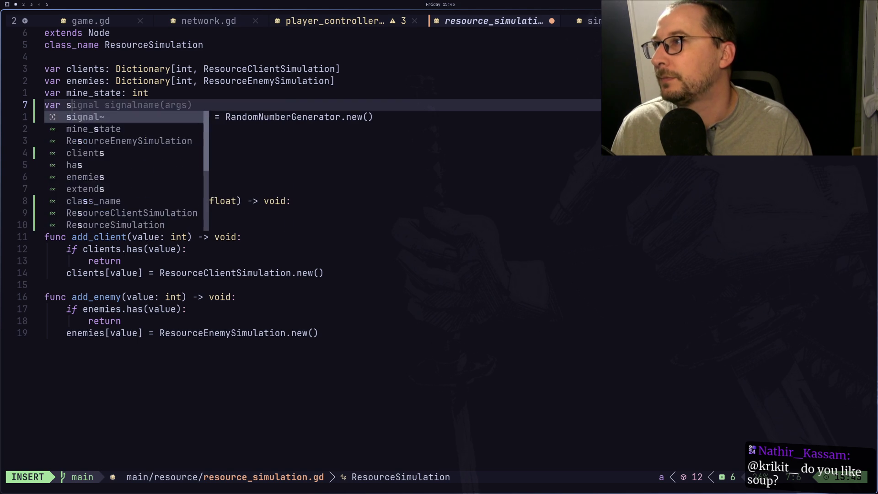
type("eed: int")
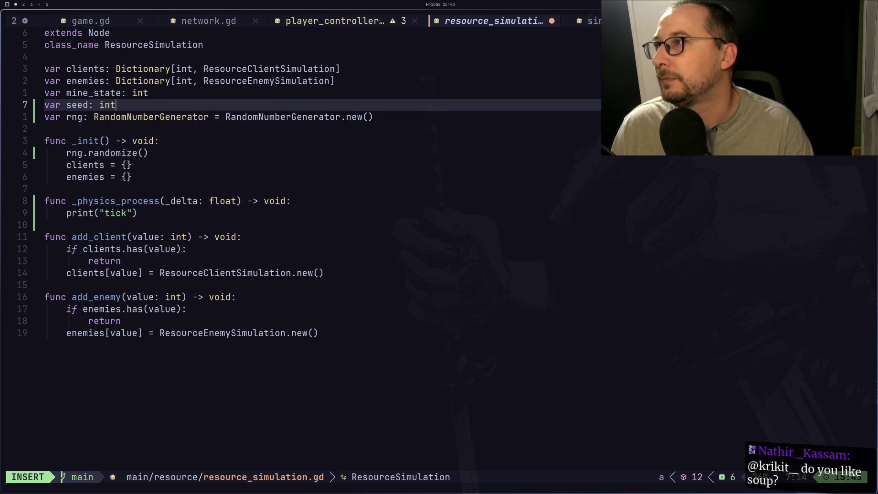
key("Return")
type("car")
key("BackSpace")
key("BackSpace")
key("BackSpace")
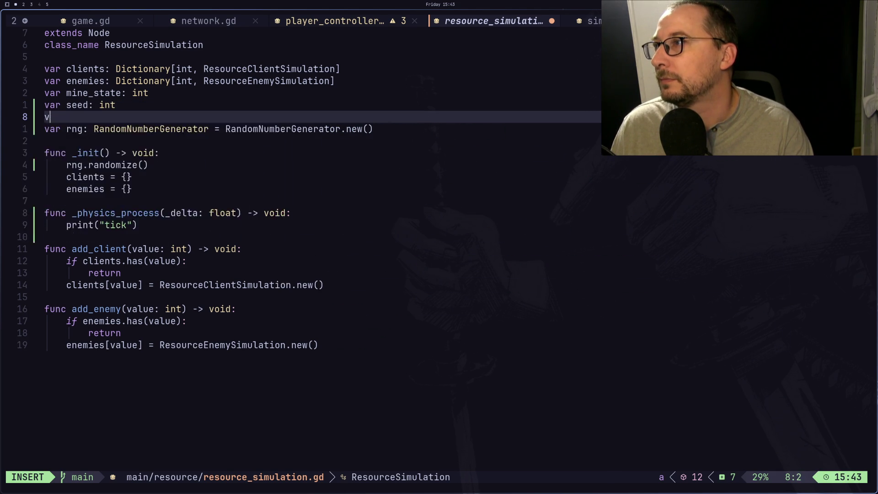
type("var seed_state: ")
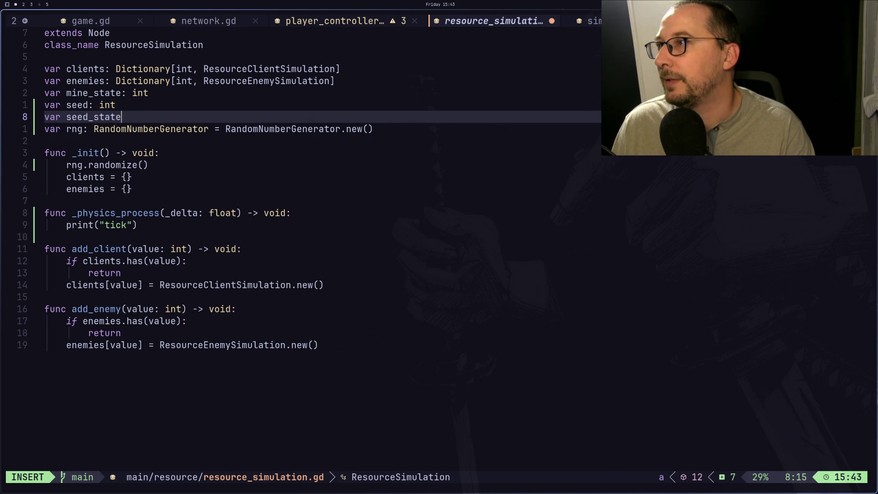
type("int")
key("Escape")
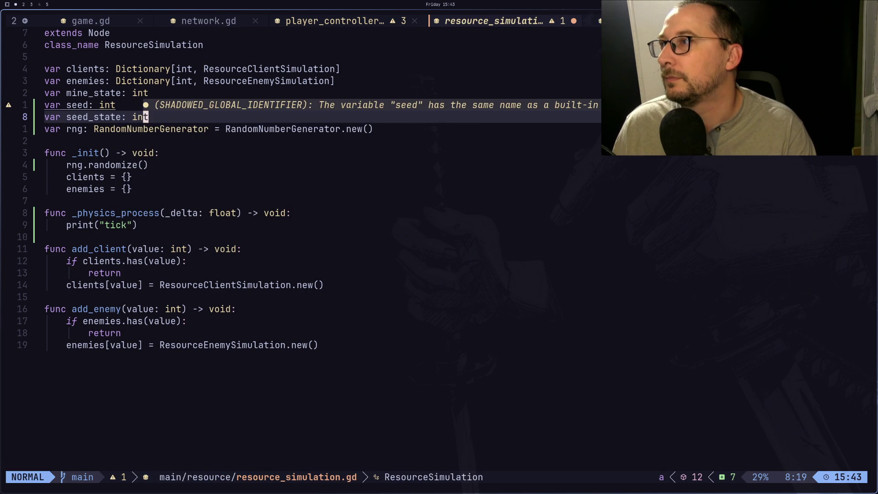
Delete the rng declaration and its rng.randomize() call, then save resource_simulation.gd.
key("j")
key("d")
key("d")
key("j")
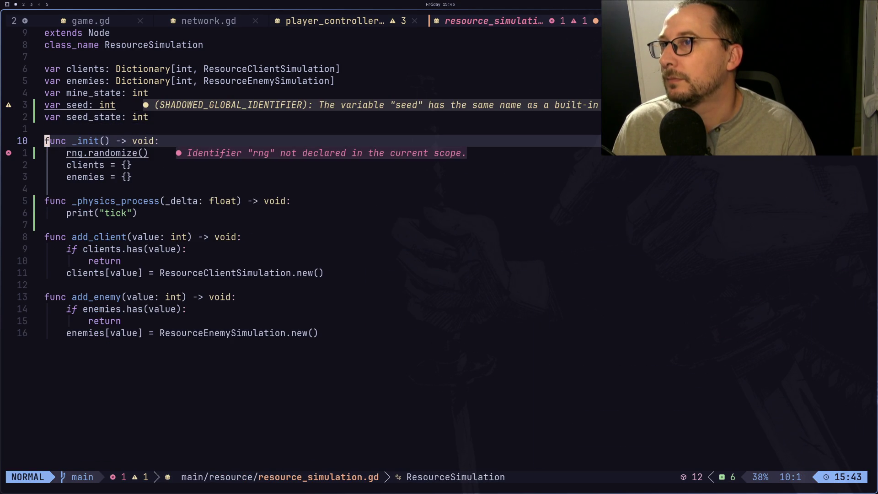
key("k")
key("k")
key("k")
key("j")
key("j")
key("j")
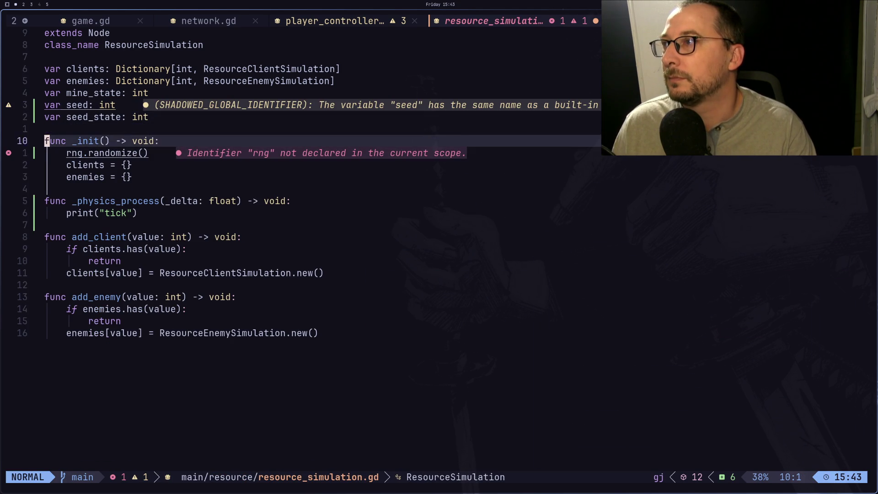
key("j")
key("w")
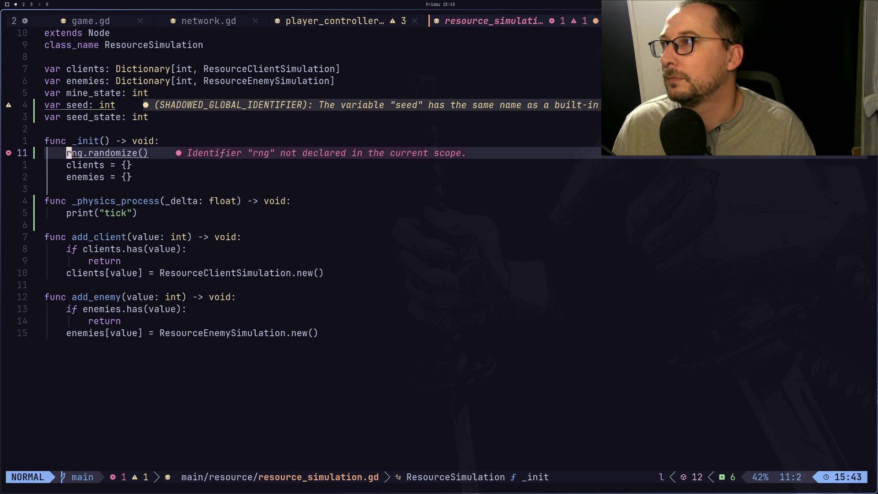
key("w")
key("w")
key("$")
key("a")
key("BackSpace")
key("BackSpace")
key("BackSpace")
key("BackSpace")
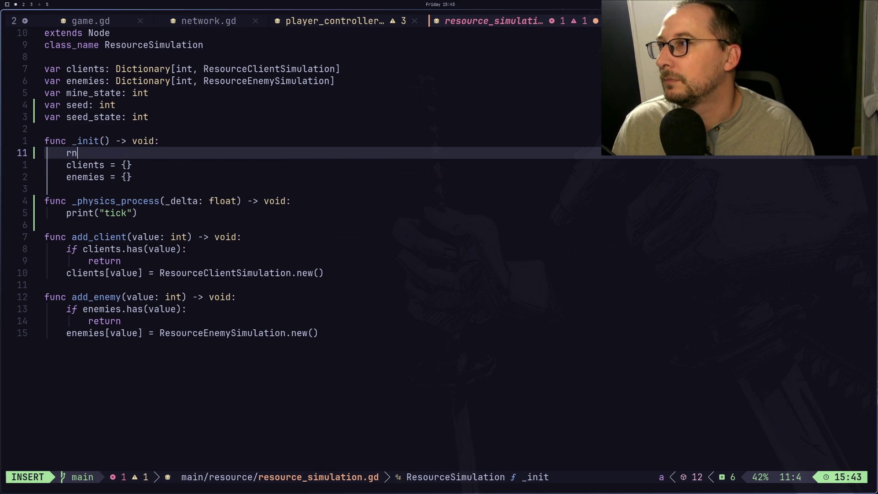
key("Escape")
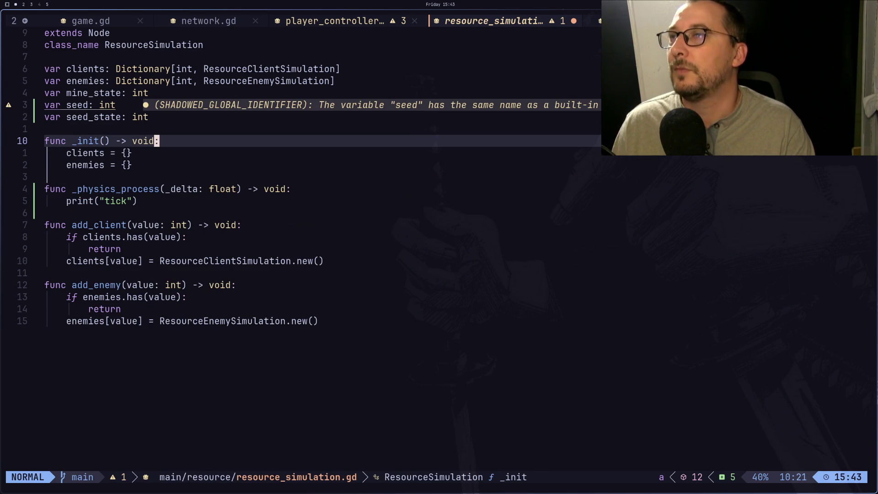
type(":w")
key("Return")
Switch buffers from player_controller.gd to the top of game.gd.
key("H")
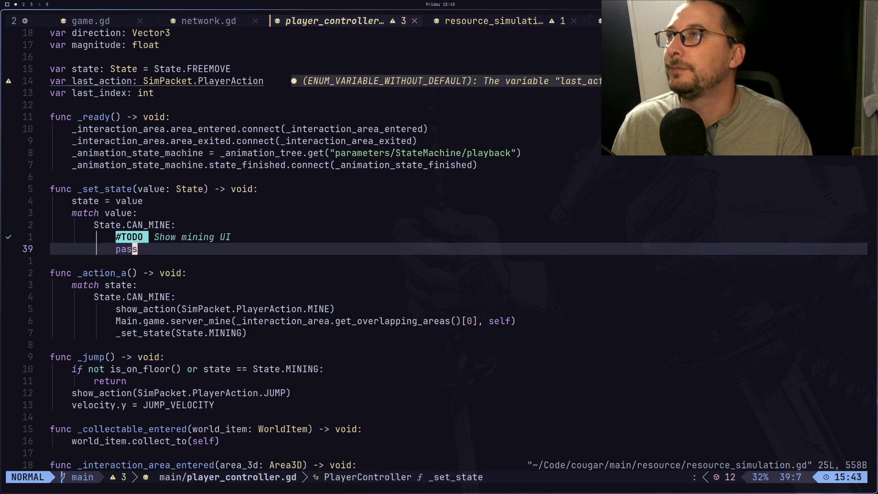
key("H")
key("H")
key("L")
key("L")
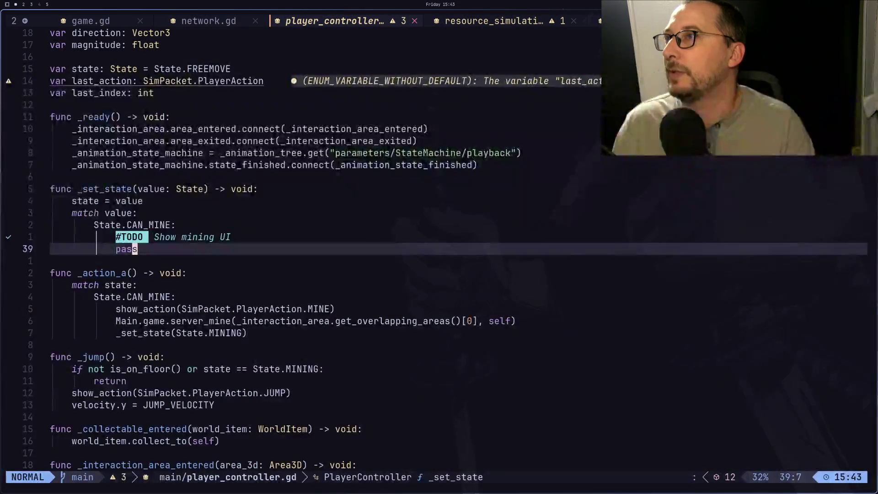
key("H")
key("H")
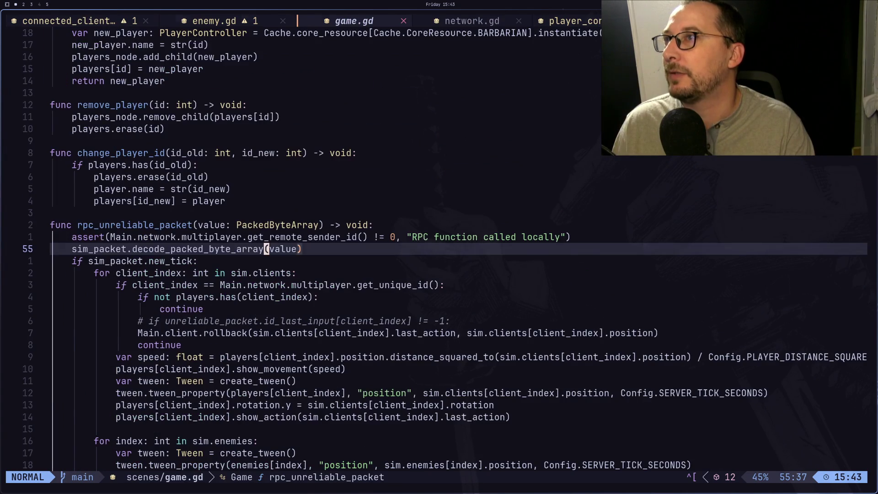
key("H")
key("L")
key("g")
key("g")
key("j")
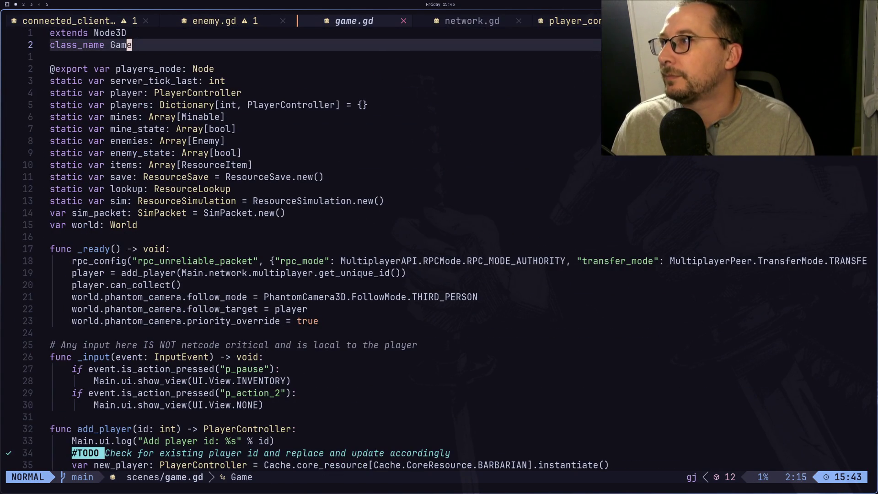
Paste the rng declaration below the sim line and tidy the blank lines.
key("j")
key("j")
key("j")
key("o")
key("Escape")
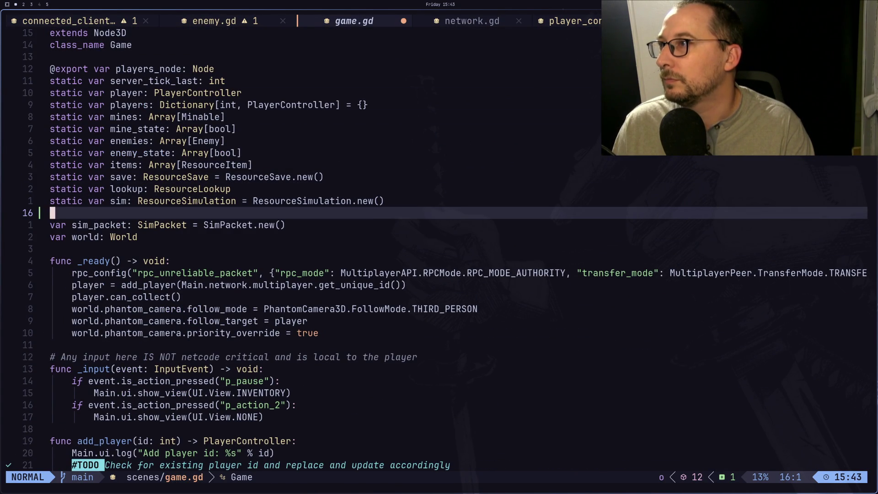
key("p")
key("bracketleft")
key("Escape")
key("k")
key("d")
key("d")
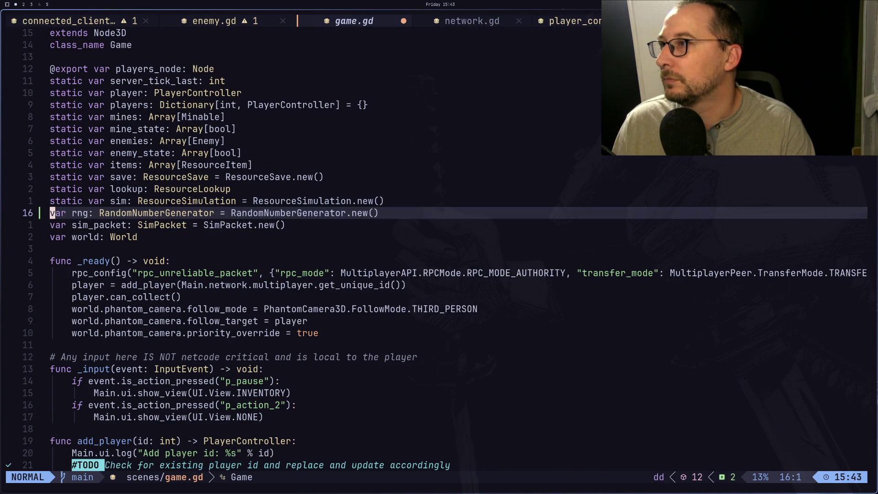
key("j")
key("j")
key("j")
key("j")
key("p")
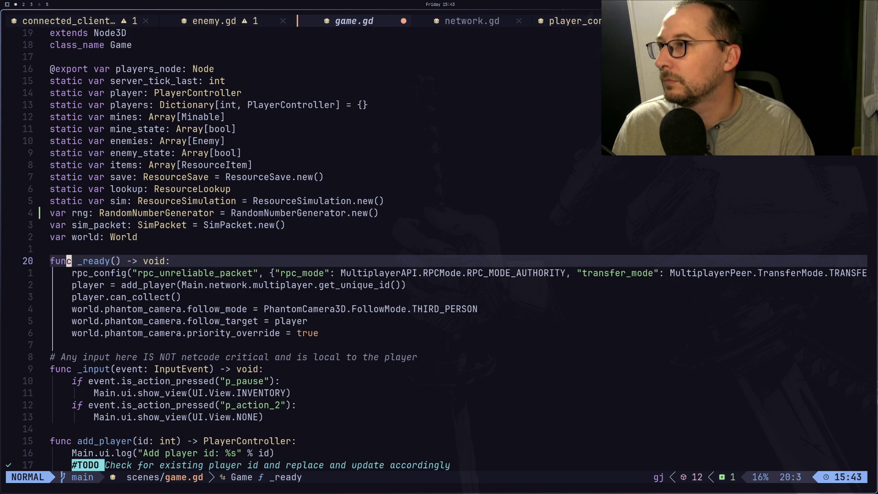
Add an rng.randomize() call at the start of _ready.
type("Srng")
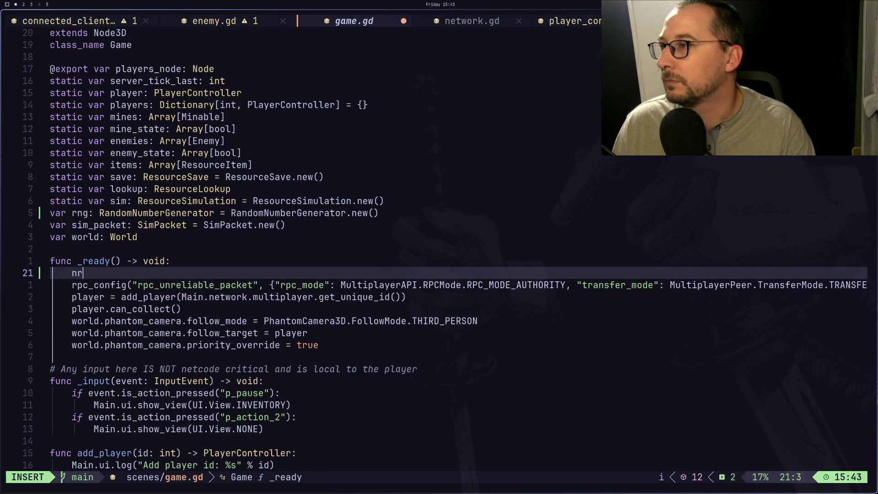
type(".rea")
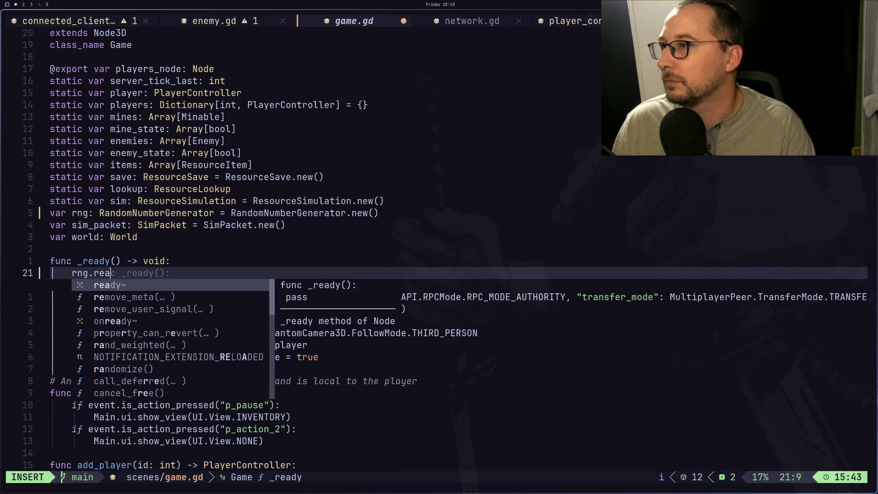
key("BackSpace")
key("BackSpace")
type("andp")
key("BackSpace")
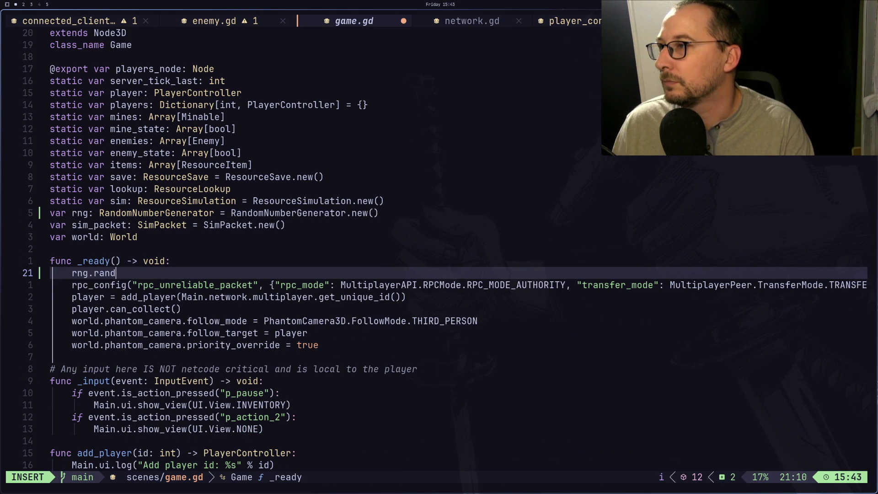
type("omize")
key("Tab")
key("Return")
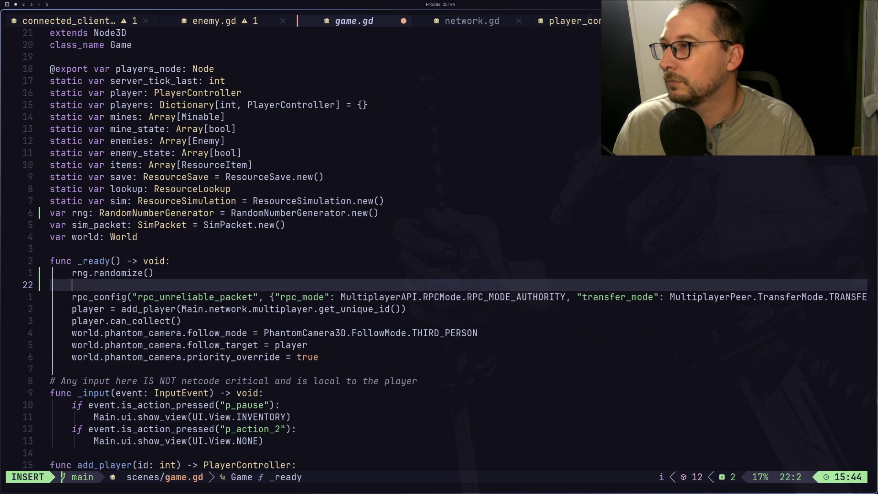
Add a print of the seed and state using %s placeholders with rng.seed and rng.state, and save.
type("[print(")
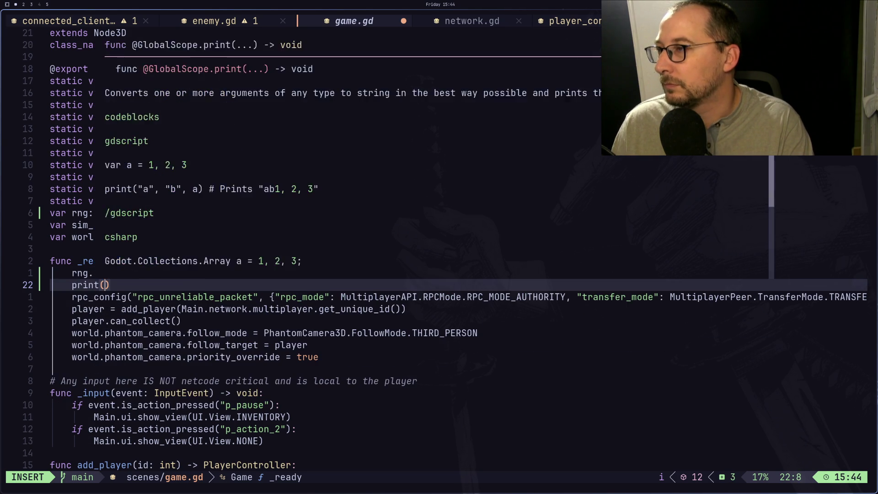
type("\"")
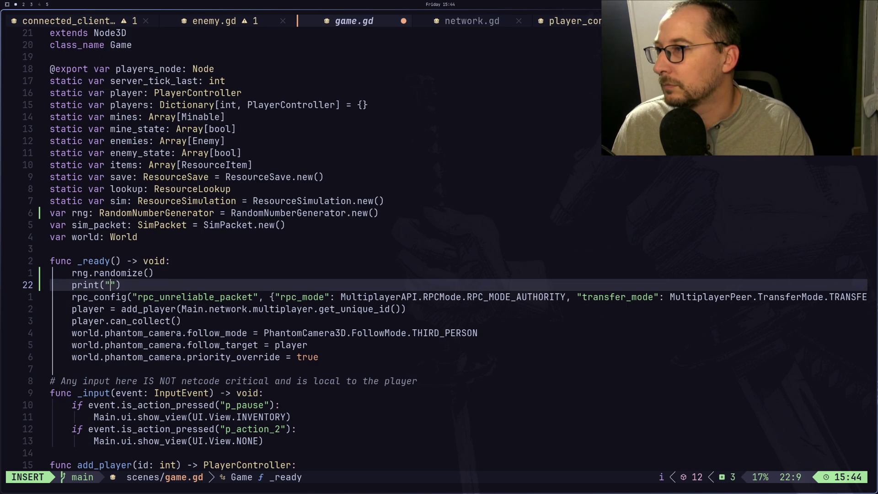
type("Seed:")
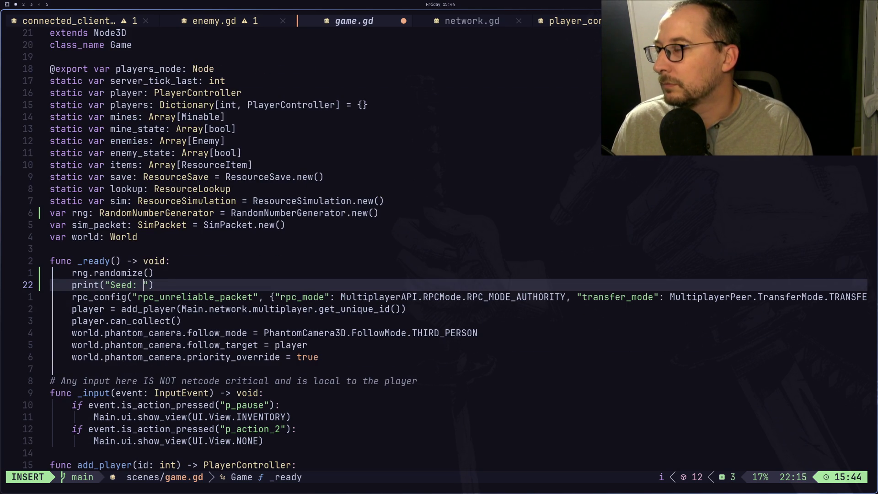
key("BackSpace")
key("BackSpace")
type("$")
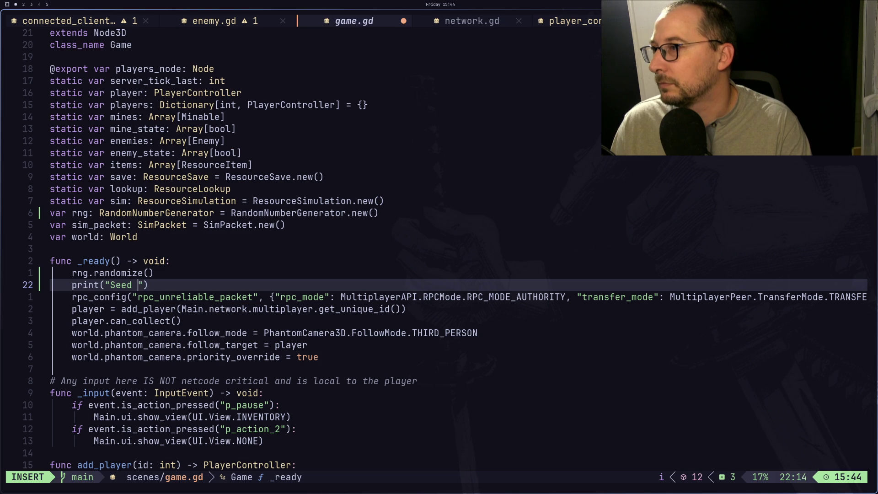
key("BackSpace")
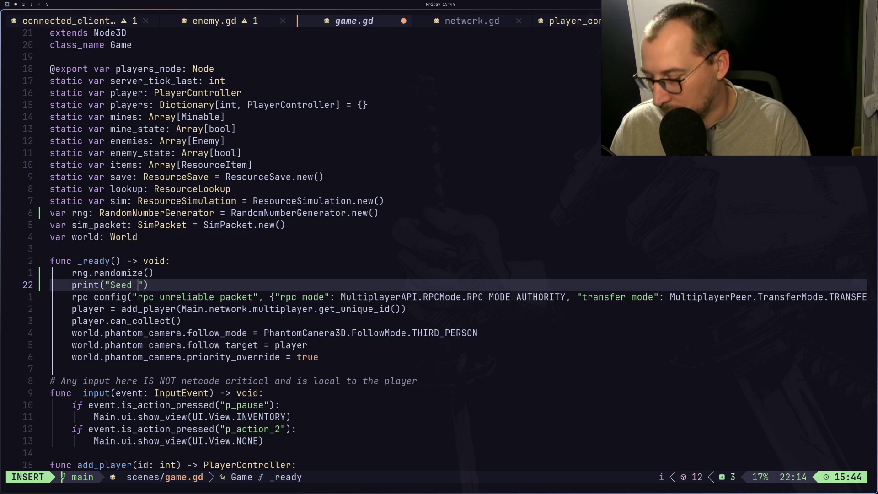
type("%s sa")
key("BackSpace")
type("tate 5")
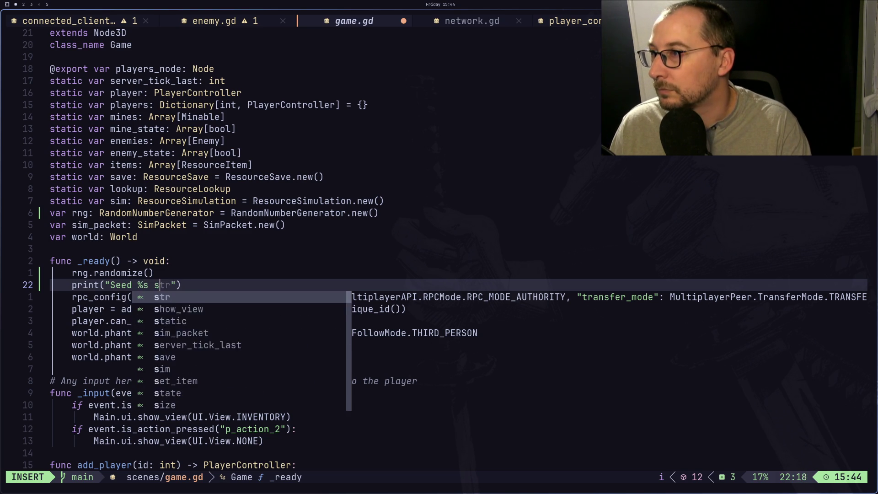
key("BackSpace")
type("%")
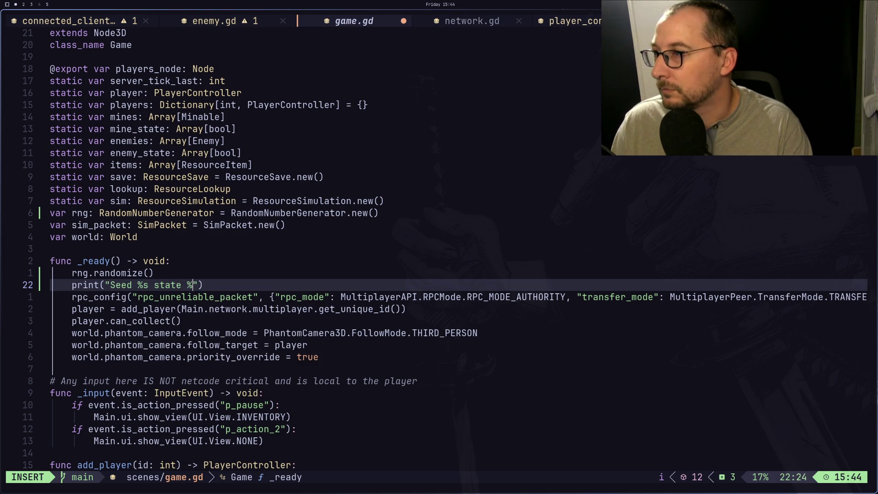
type("s\" % ")
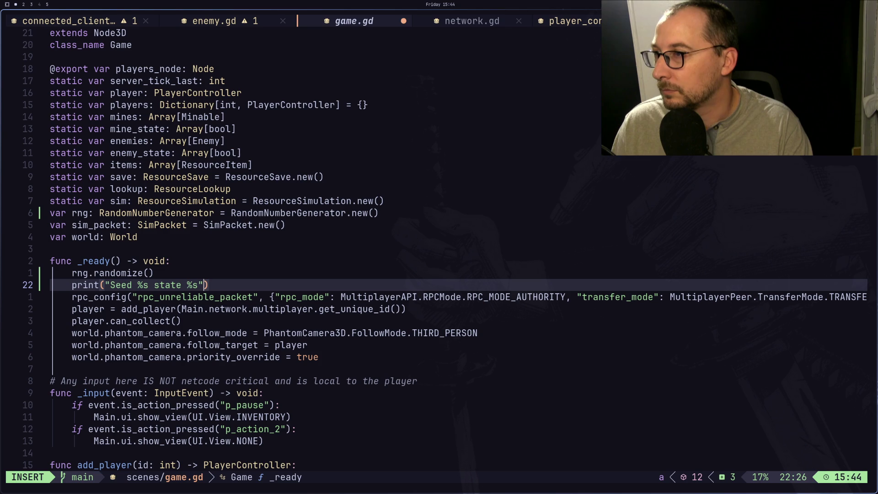
type("[rng.s")
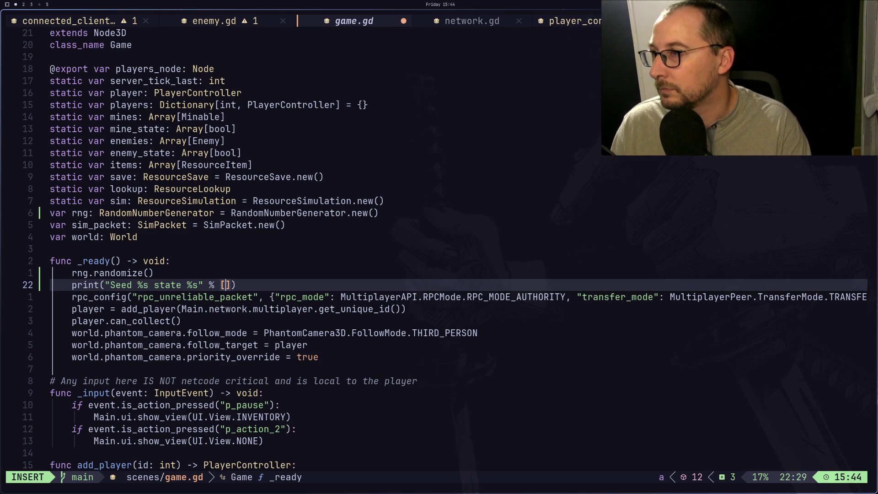
key("Down")
key("Escape")
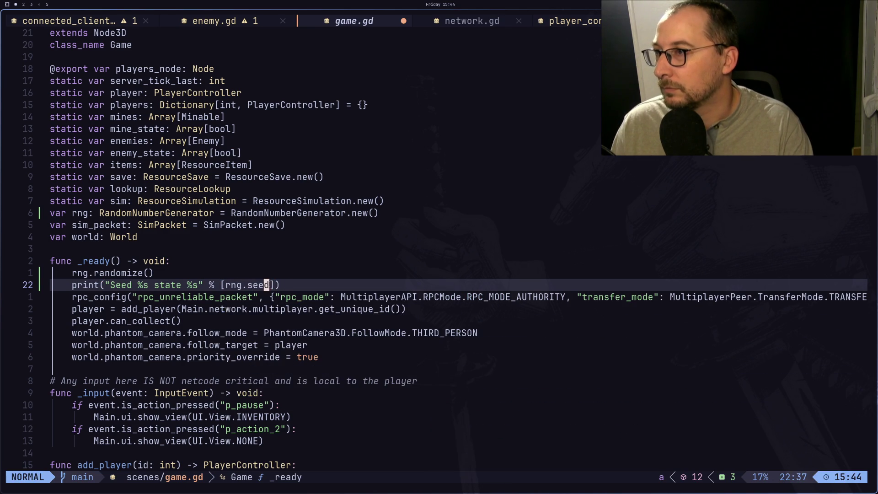
type("a, rng.state")
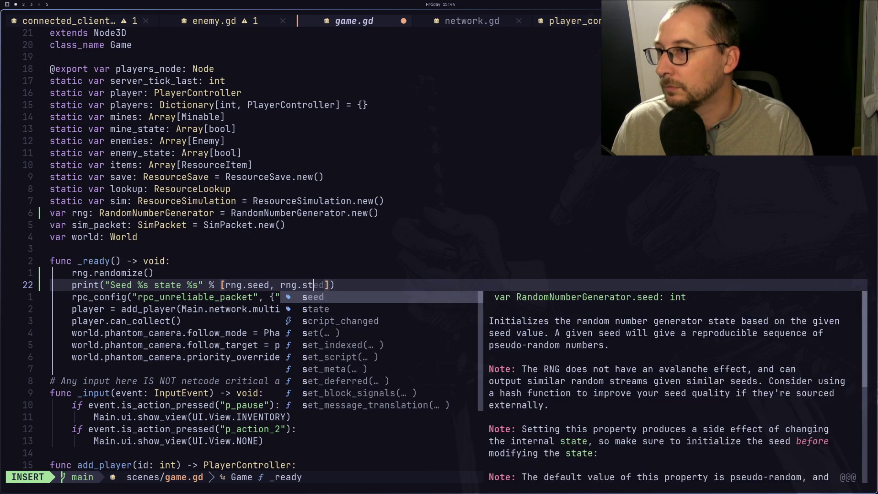
key("Escape")
type(":w")
key("Return")
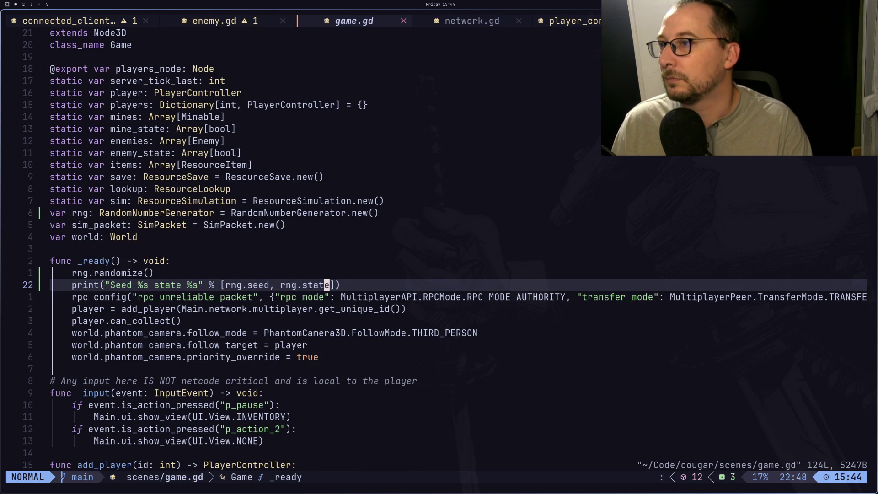
Remove the rng.randomize() line, save game.gd, and switch to the Godot editor.
key("k")
key("d")
key("d")
type(":w")
key("Return")
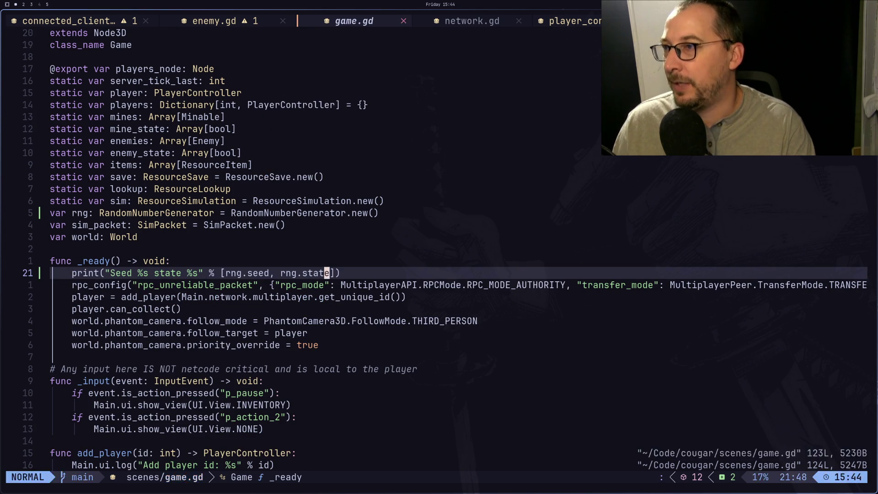
key("super+1")
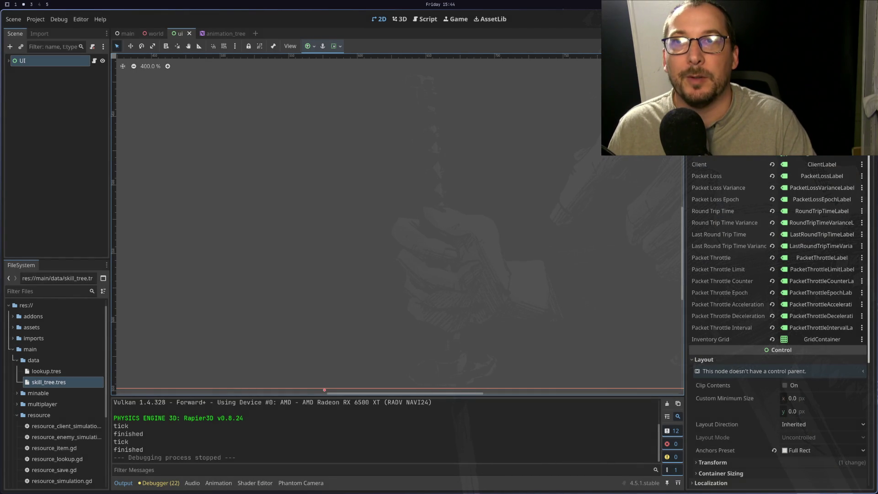
Run the project, then undo in game.gd to restore rng.randomize() and save.
key("F5")
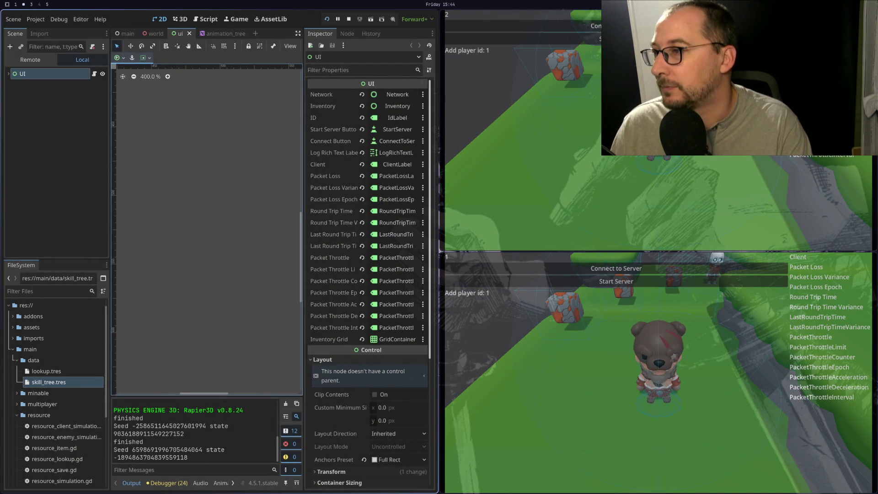
key("super+1")
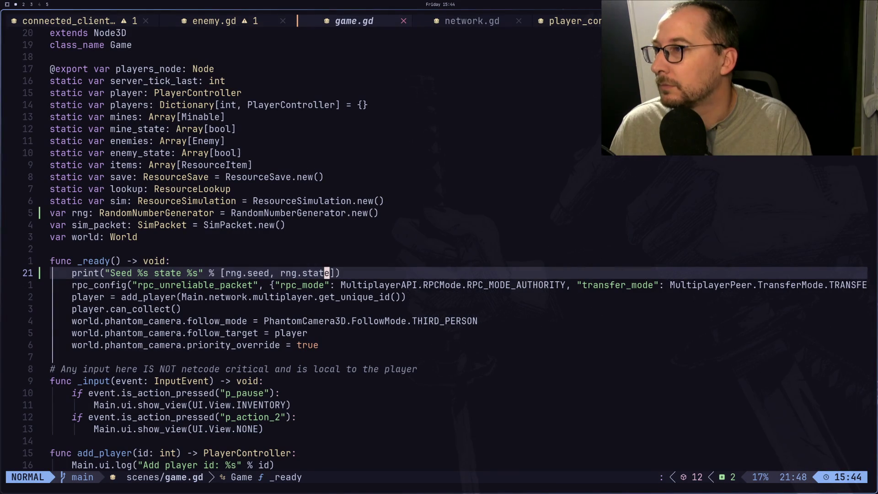
key("u")
key("colon")
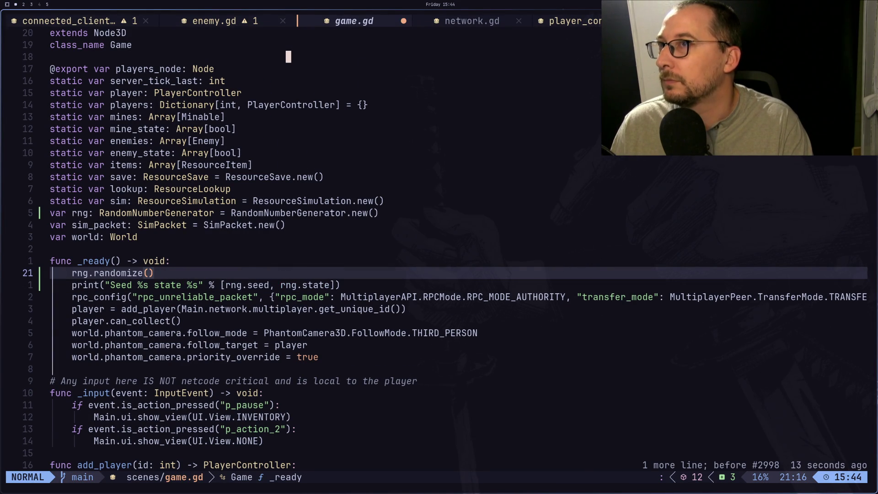
type(":w")
key("Return")
Stop the running game in Godot and relaunch both instances with the updated script.
key("super+2")
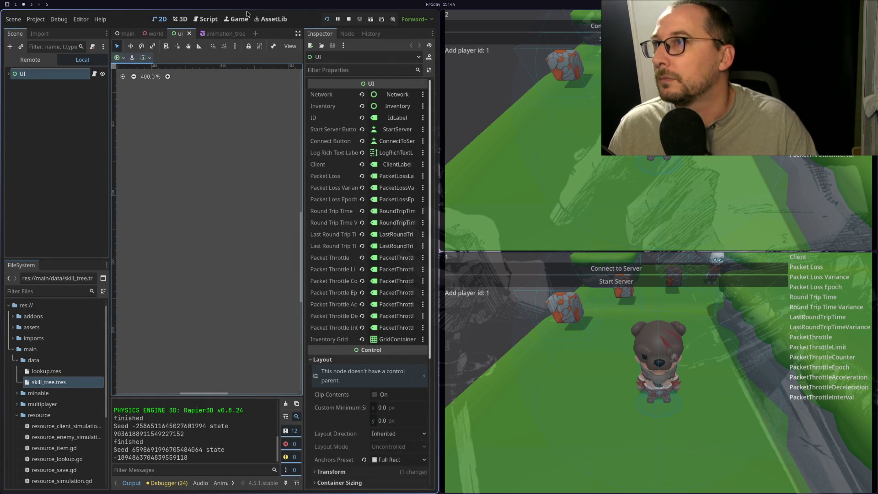
left_click(348, 19)
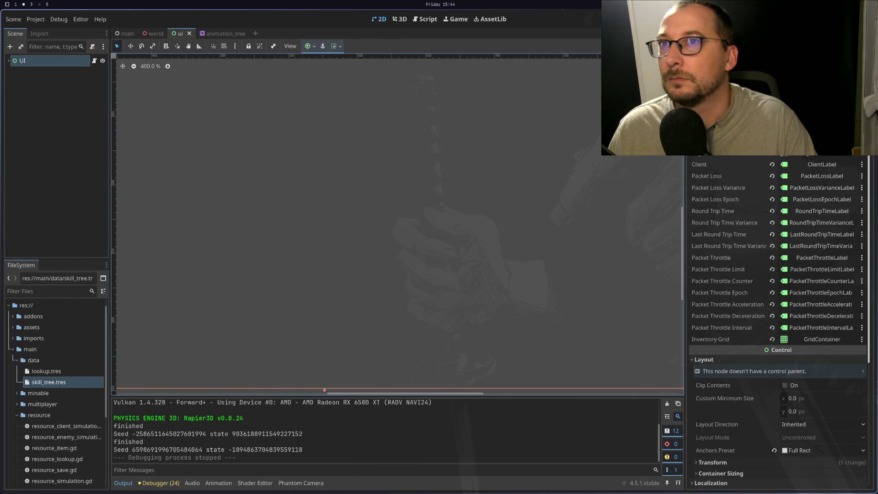
key("F5")
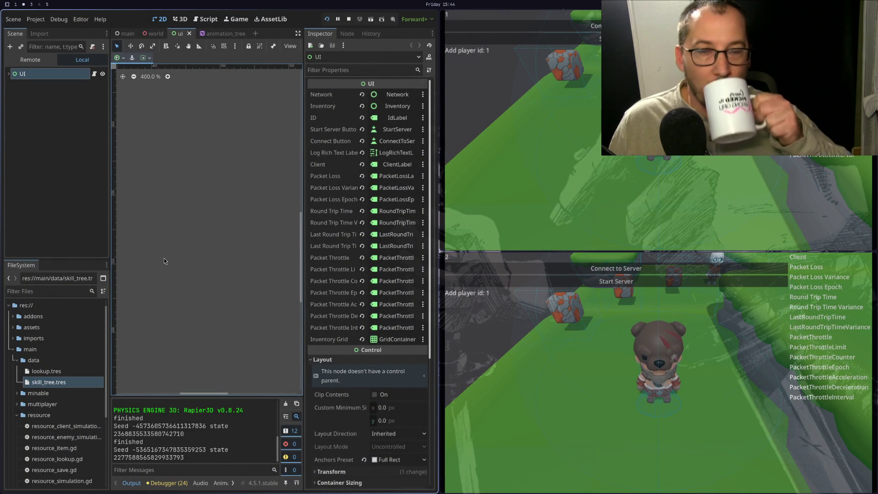
key("super+1")
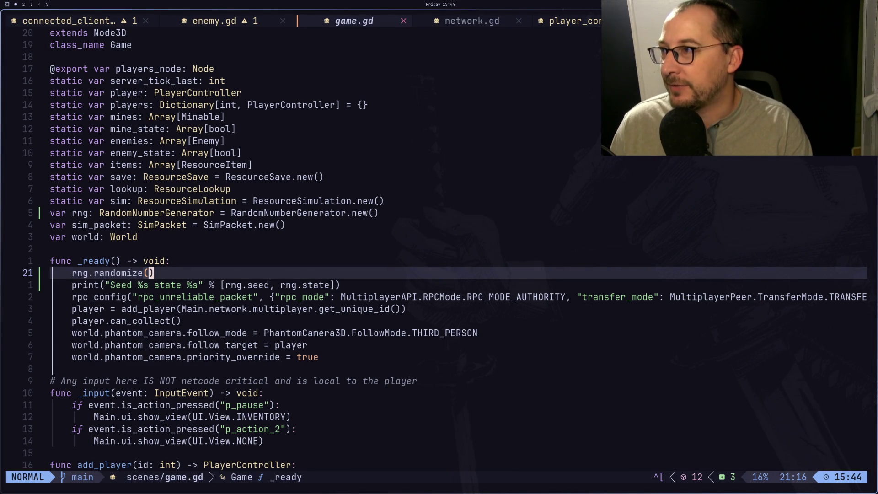
Duplicate the seed print line with rng.randi() between the two prints, and save game.gd.
key("j")
key("y")
key("y")
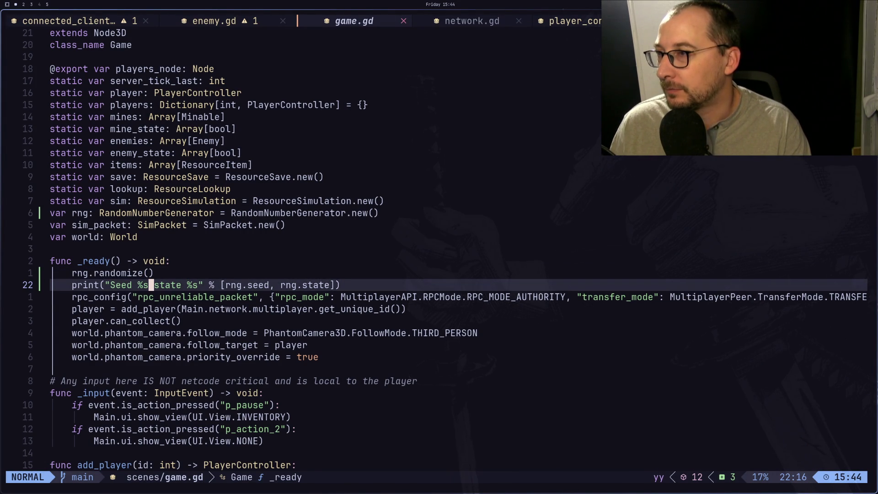
type("pkorng")
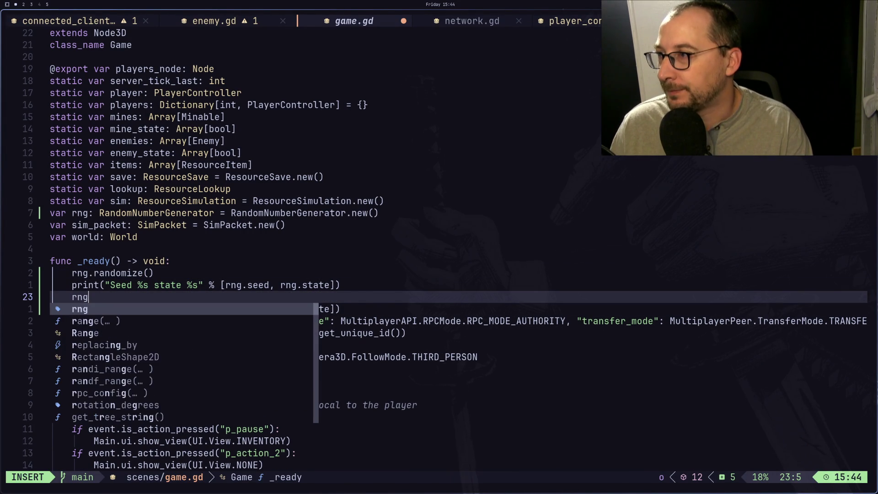
type(".randi(")
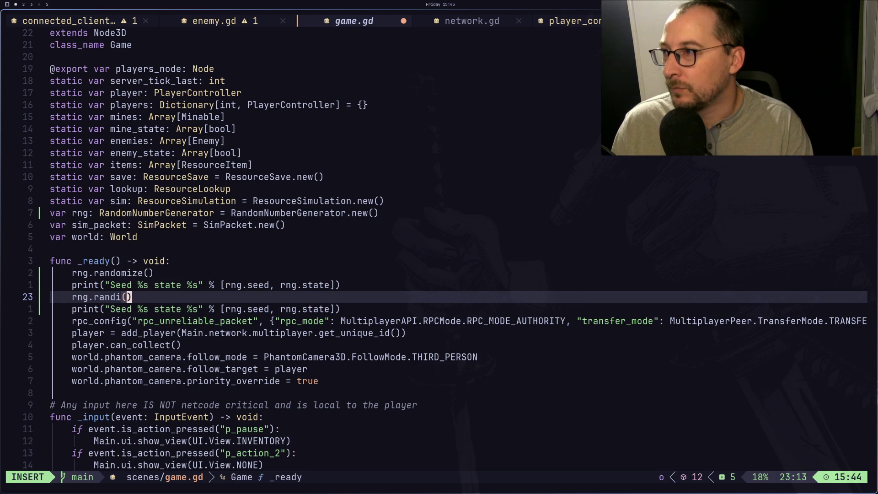
key("Escape")
type(":w")
key("Return")
key("super+2")
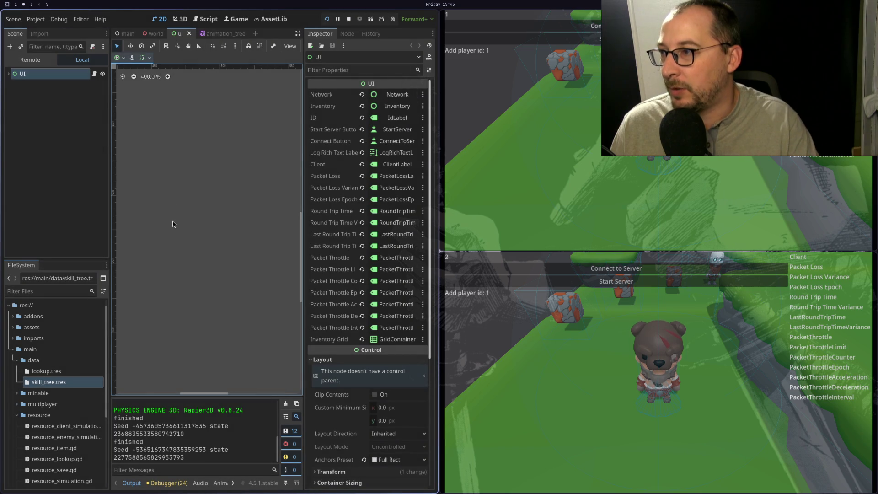
Stop the running game and relaunch it to compare the printed seeds.
left_click(339, 18)
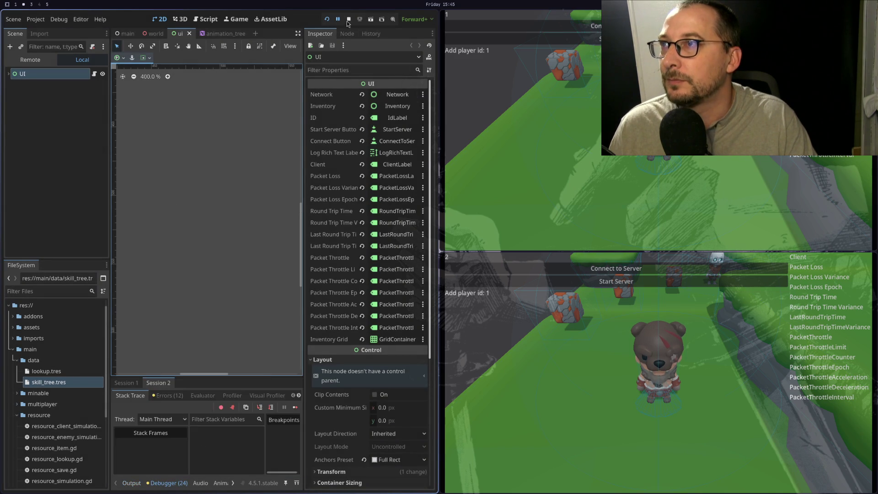
left_click(347, 20)
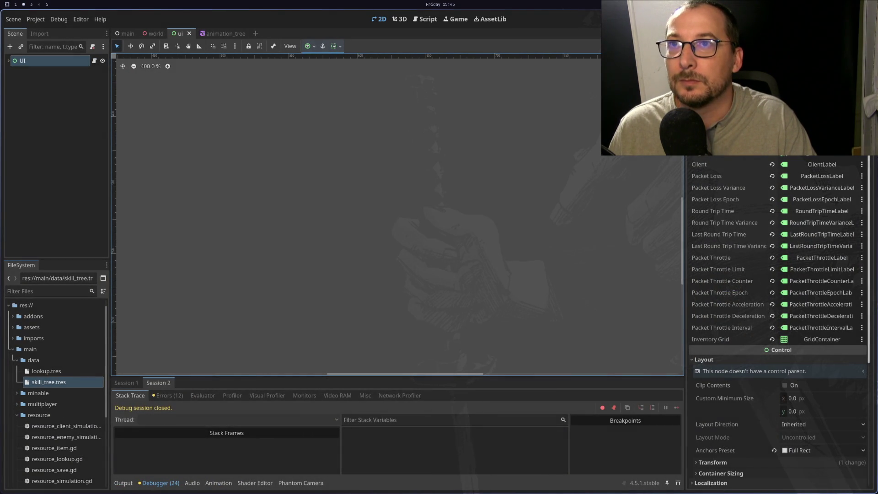
key("F5")
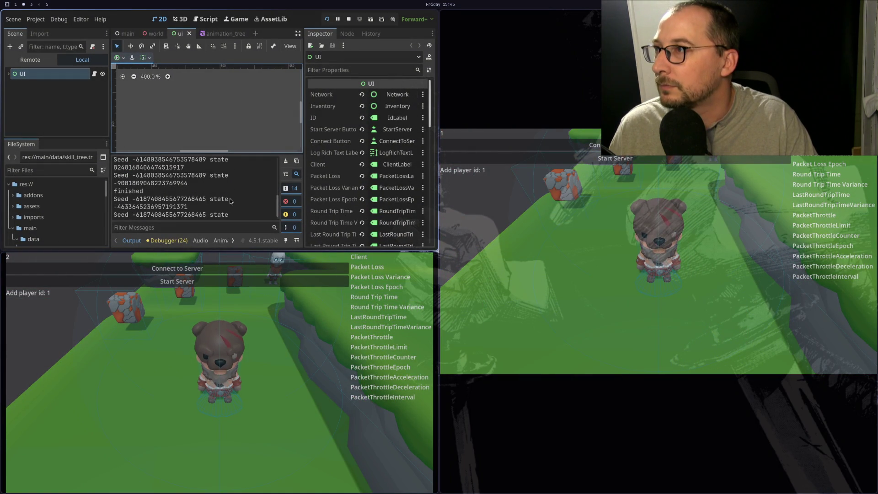
scroll(231, 201, "up", 2)
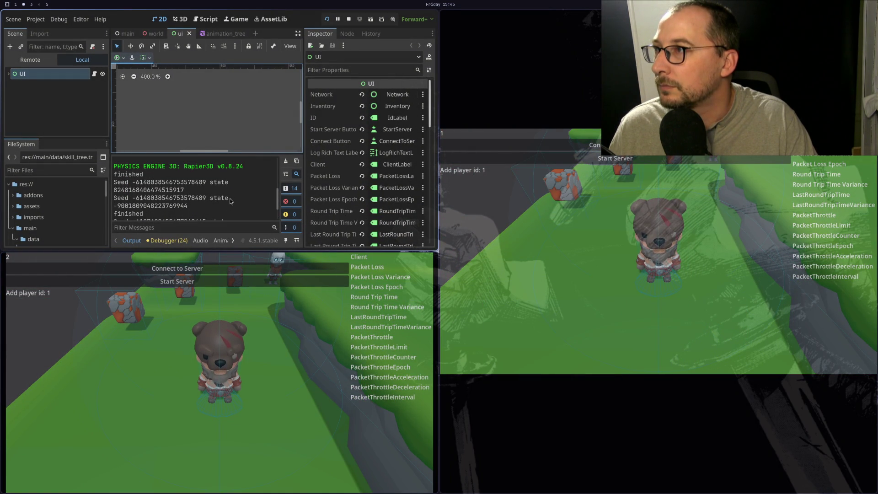
scroll(230, 198, "down", 1)
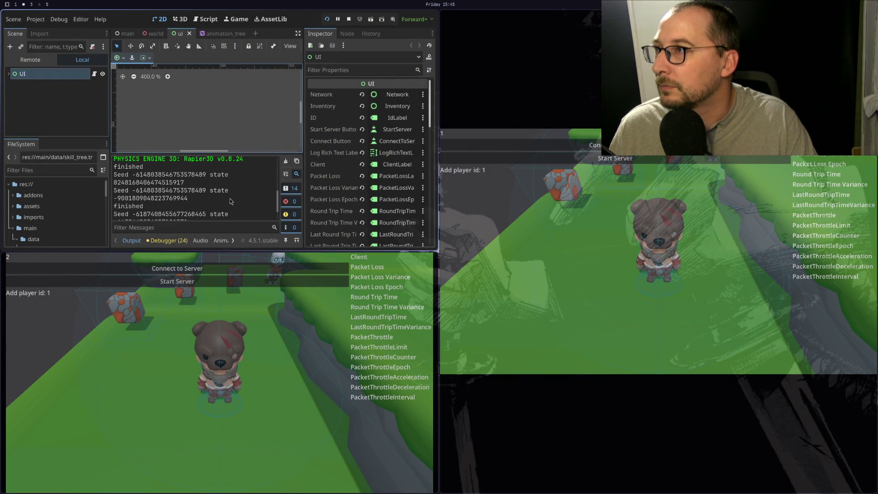
scroll(230, 198, "down", 2)
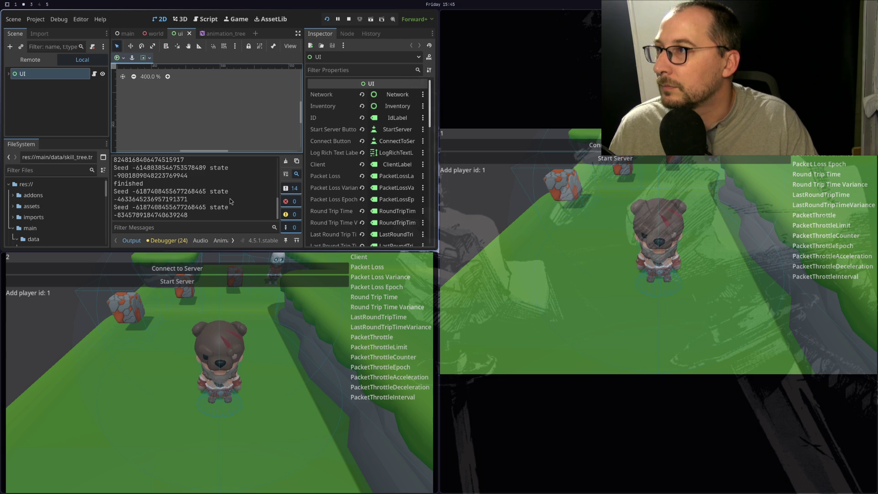
scroll(229, 199, "up", 1)
scroll(229, 199, "up", 2)
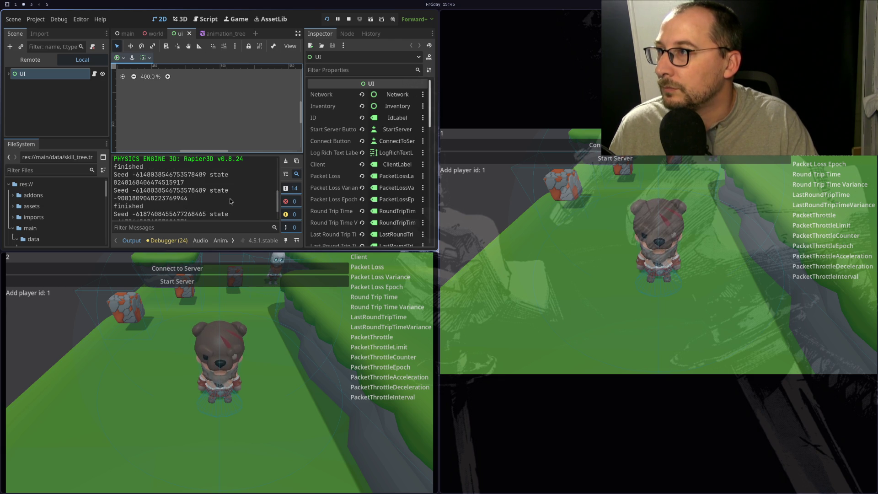
scroll(230, 198, "down", 2)
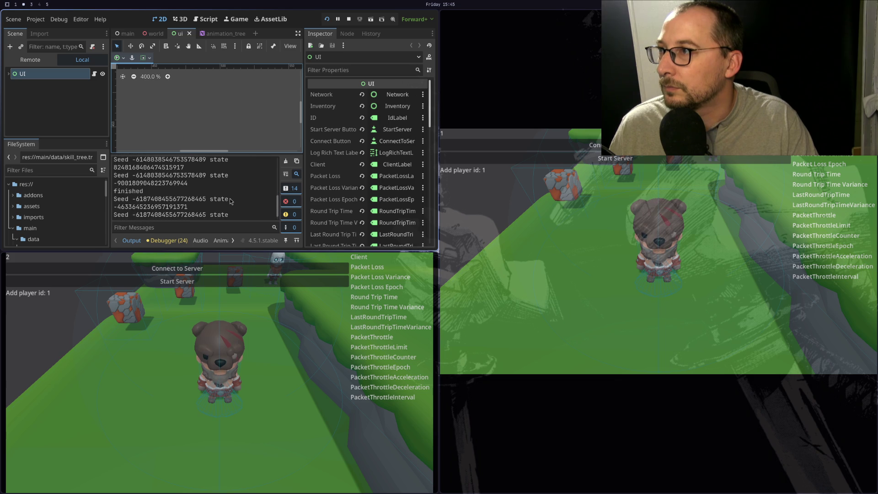
scroll(230, 198, "up", 2)
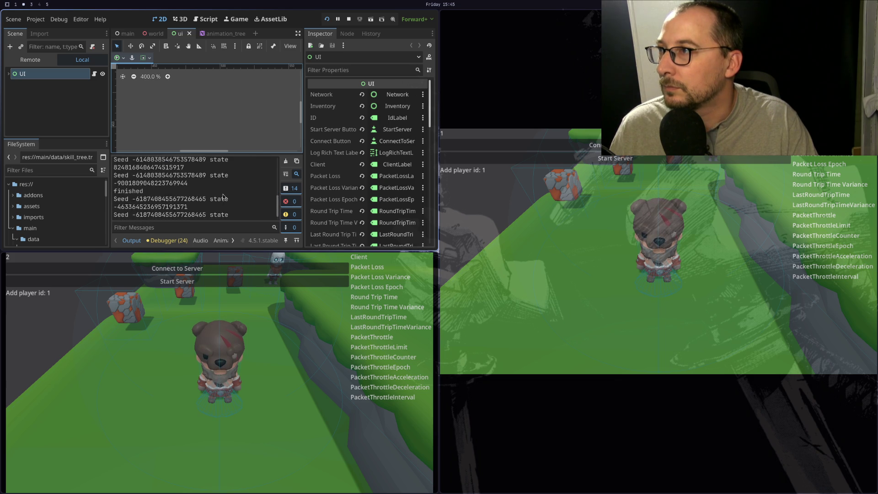
double_click(155, 174)
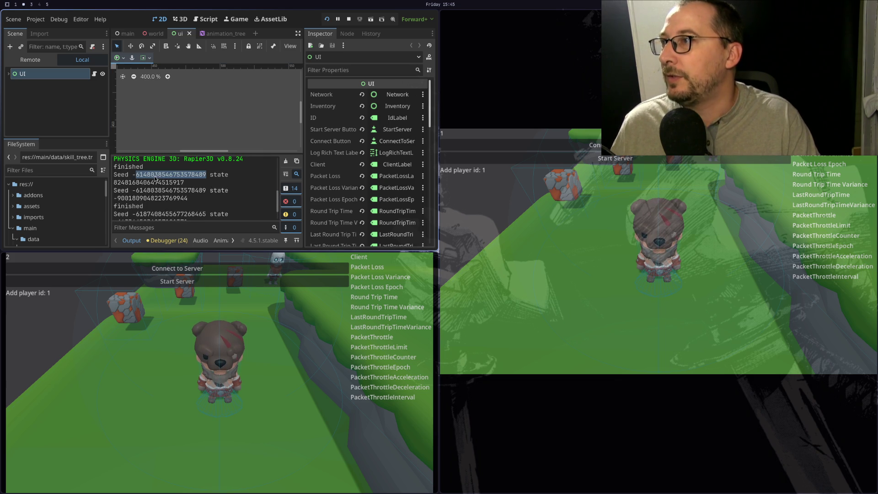
scroll(168, 186, "down", 1)
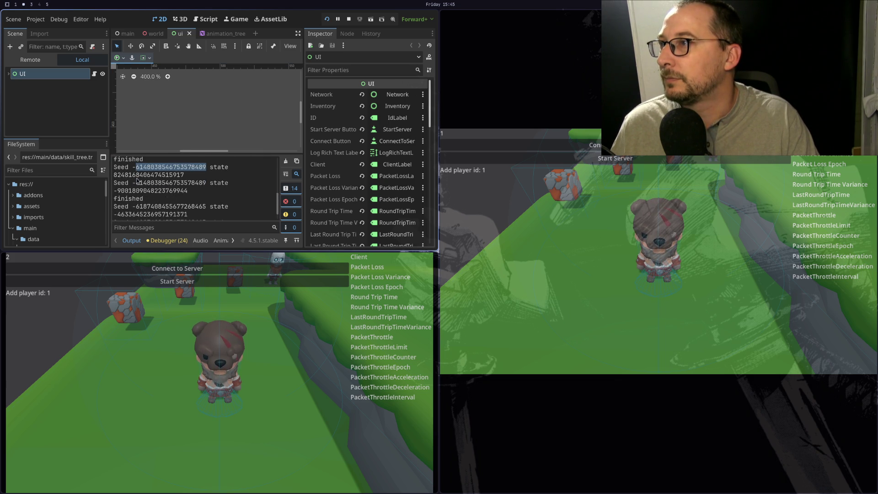
left_click(137, 171)
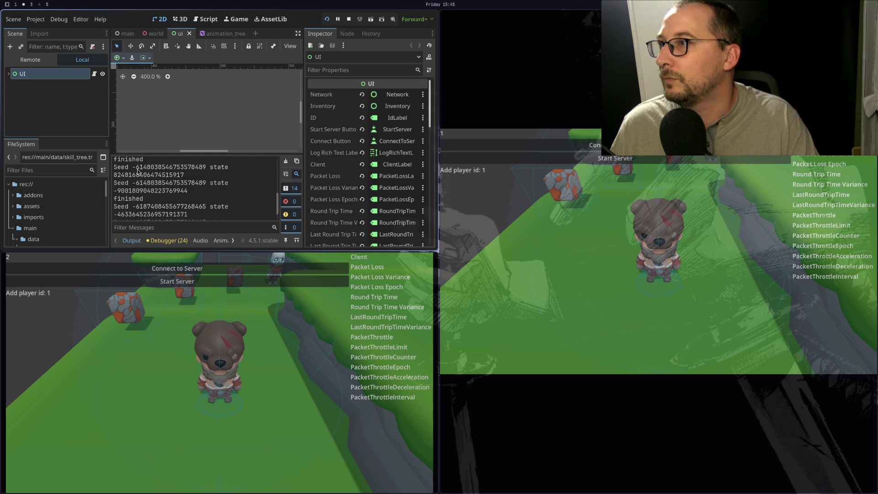
double_click(139, 170)
key("ctrl+c")
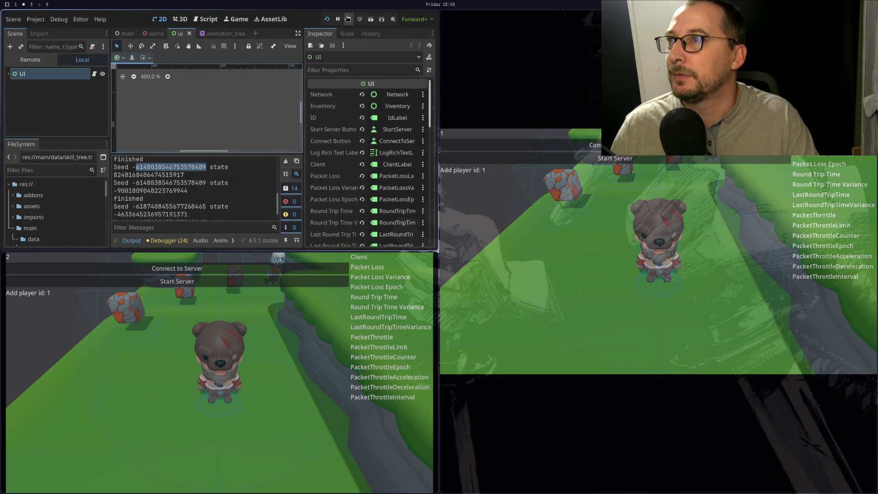
key("super+1")
key("k")
key("k")
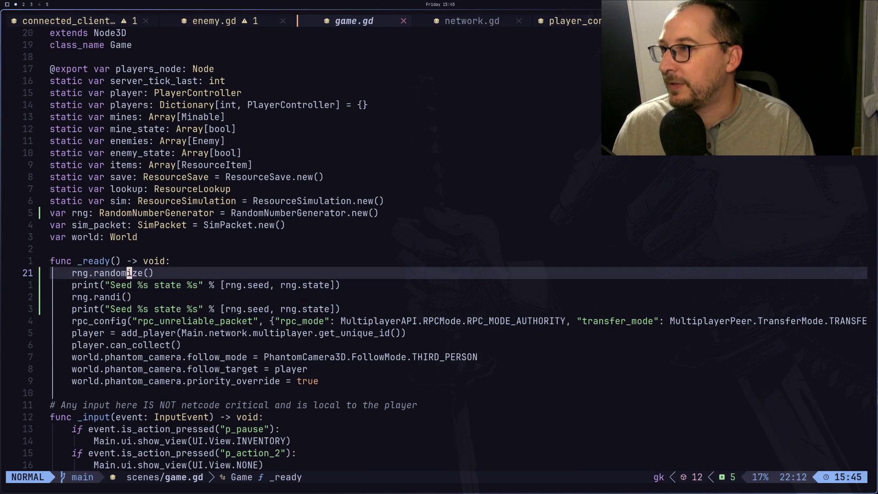
key("e")
key("$")
key("a")
key("BackSpace")
key("BackSpace")
key("BackSpace")
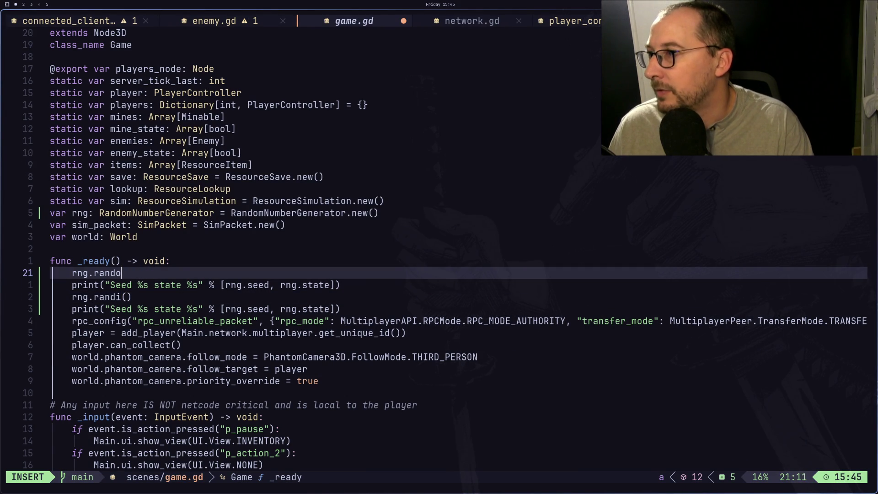
type("seed =")
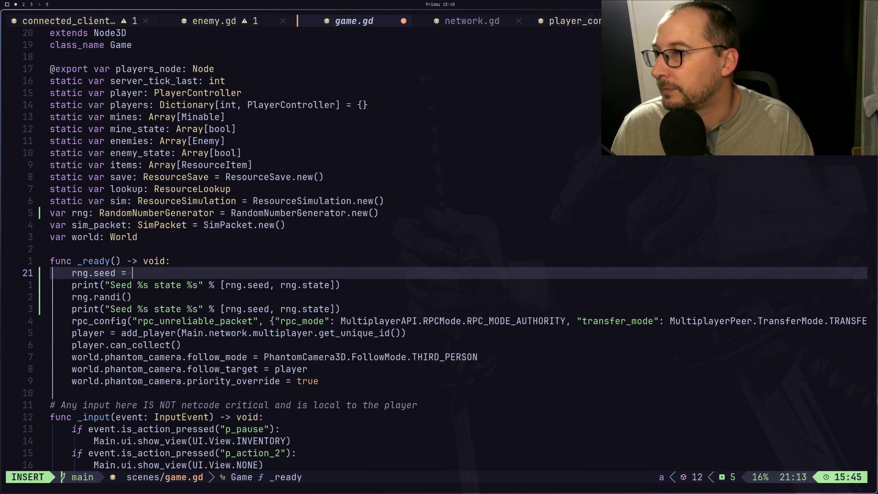
key("ctrl+shift+v")
key("Escape")
type(":w")
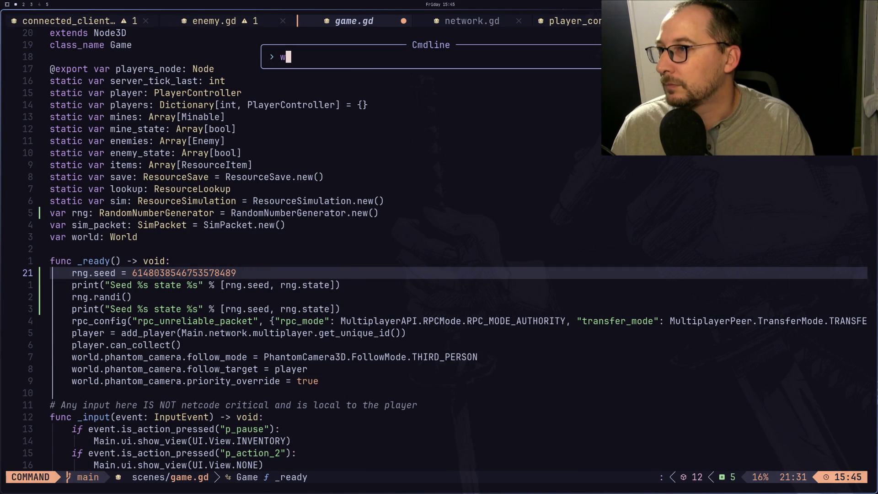
key("Return")
key("super+1")
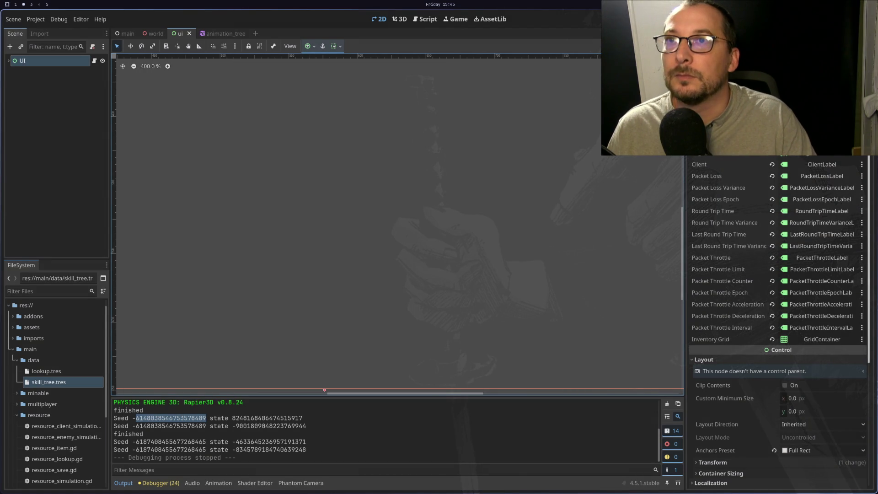
key("F5")
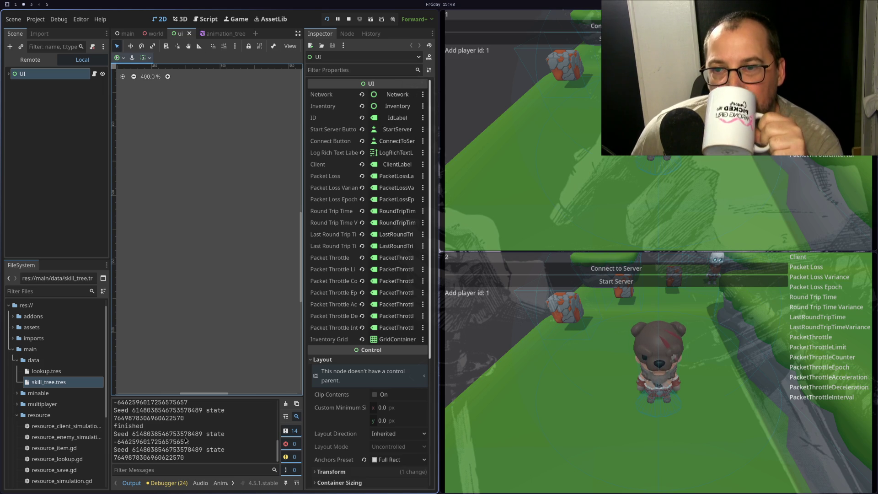
Review the Excalidraw notes and Godot docs, then return to game.gd in Neovim.
key("super+3")
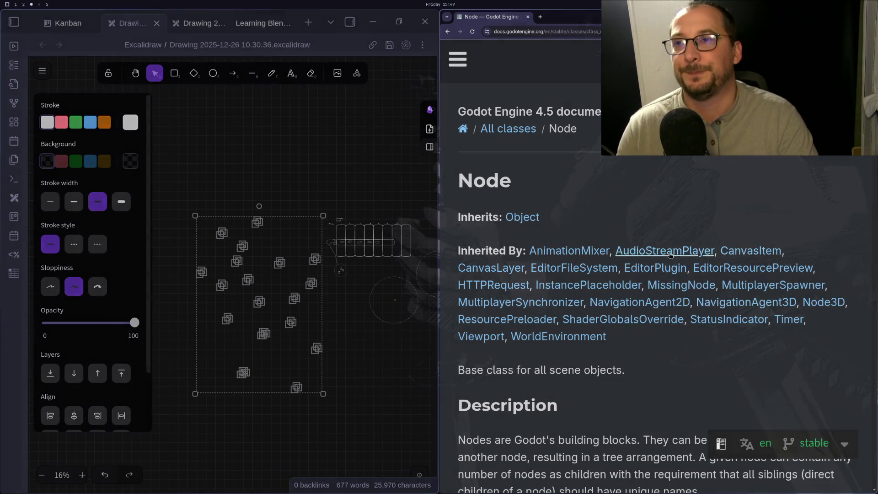
scroll(765, 322, "down", 7)
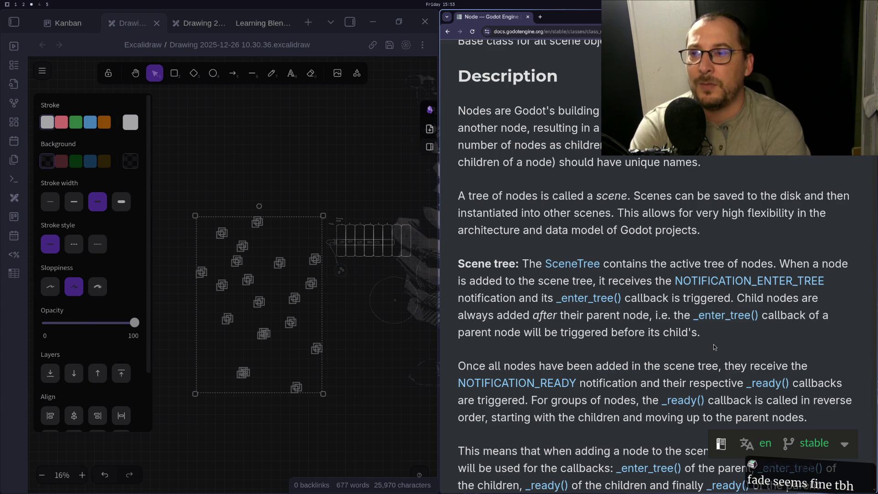
key("super+1")
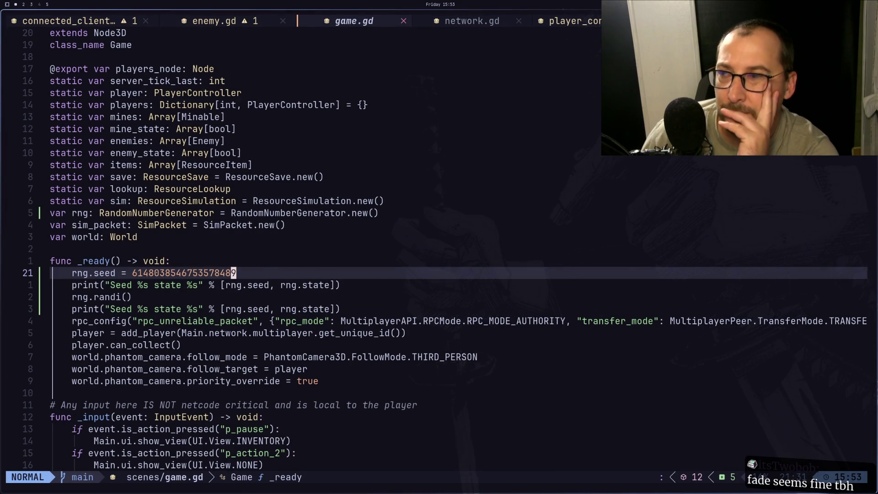
Flip between Godot and game.gd, ending on the Excalidraw drawing and Godot Node docs.
key("super+2")
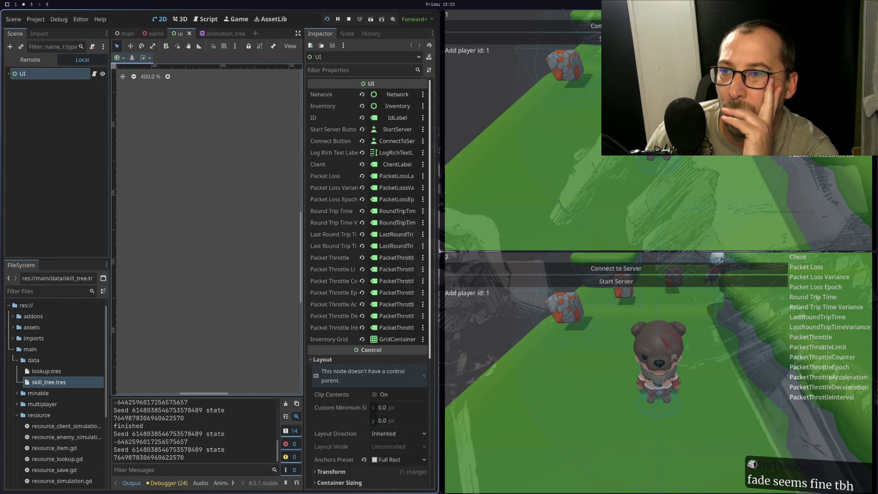
key("super+1")
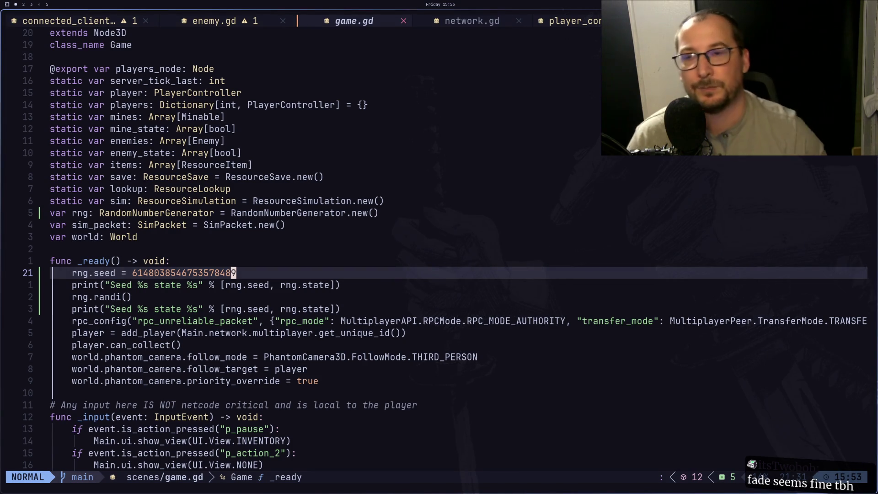
key("super+2")
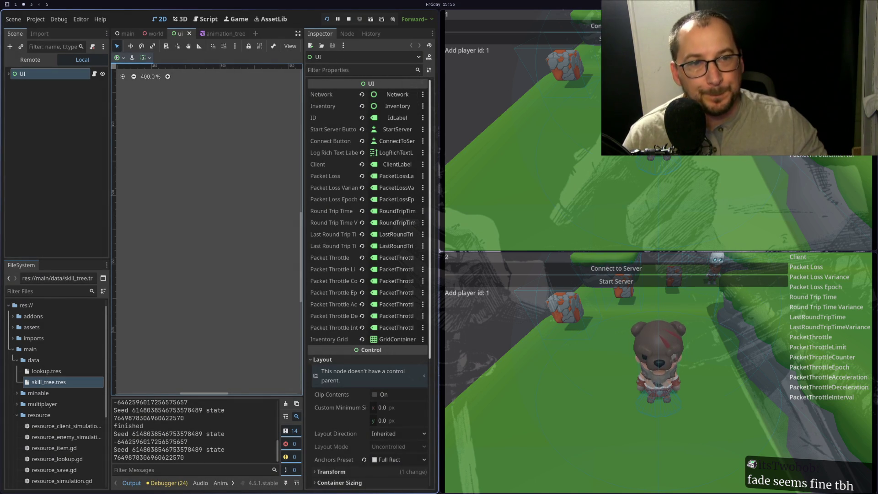
key("super+3")
key("super+2")
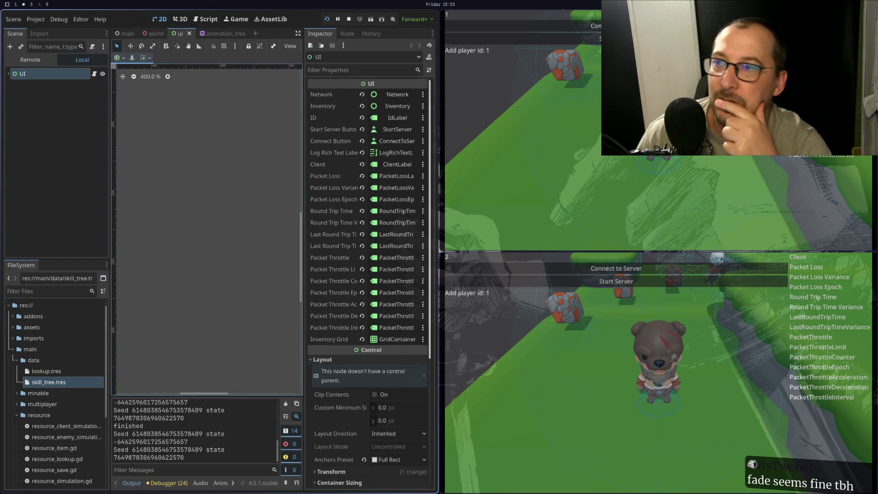
key("super+1")
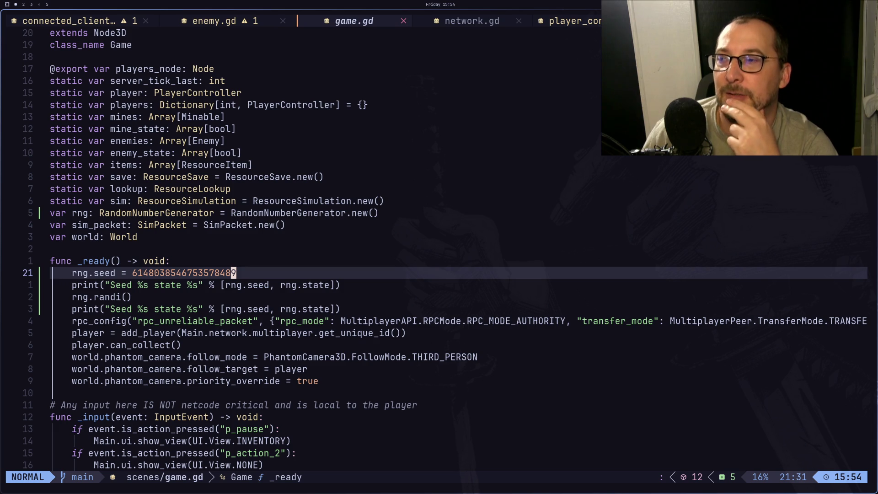
key("super+3")
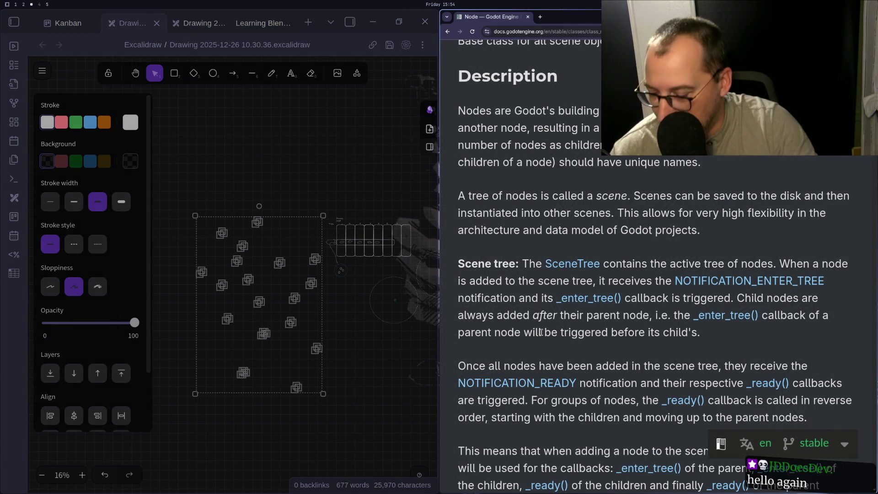
Launch Blender from the application launcher on an empty workspace.
key("super+4")
key("super+d")
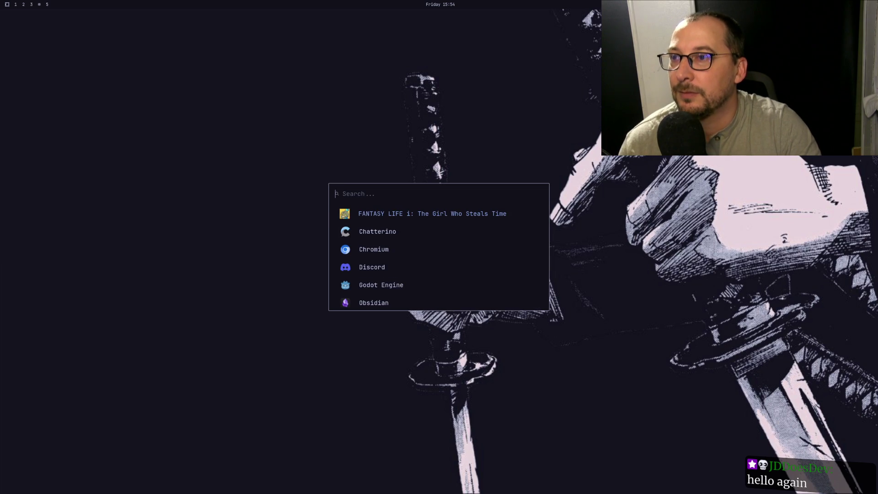
type("b")
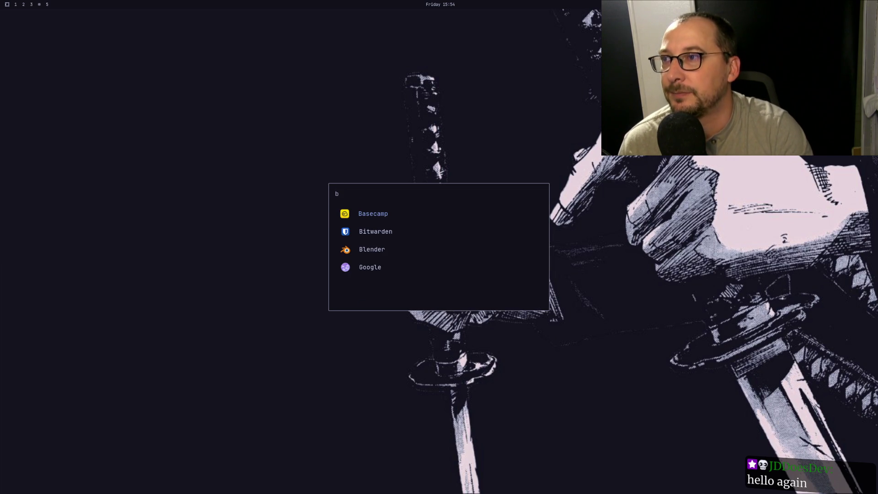
key("Down")
key("Down")
key("Down")
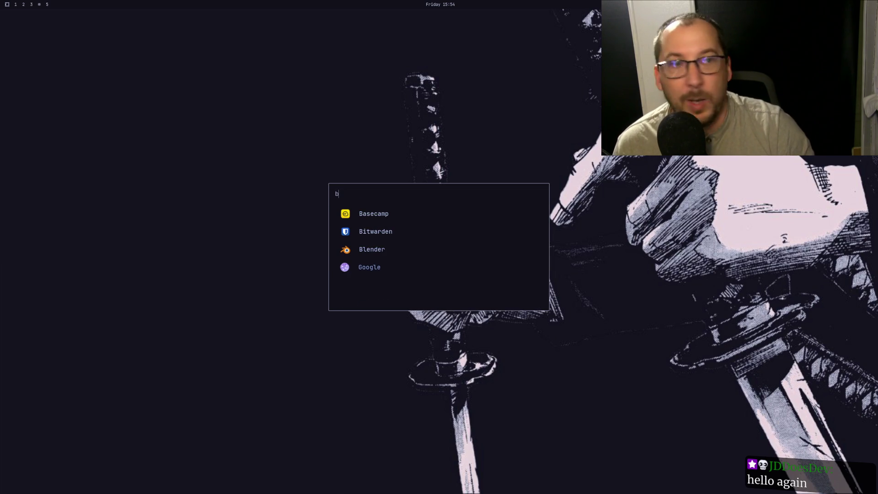
key("Up")
key("Return")
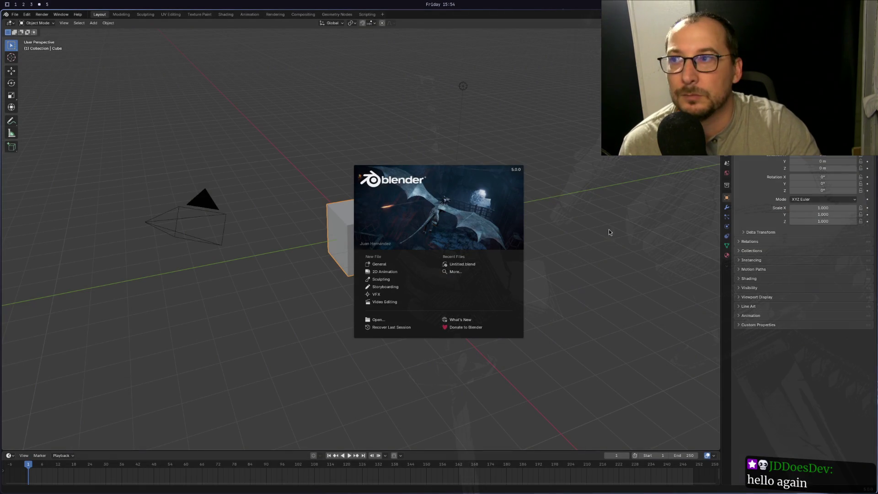
Dismiss the splash screen and reopen the recent Untitled.blend character file.
left_click(15, 14)
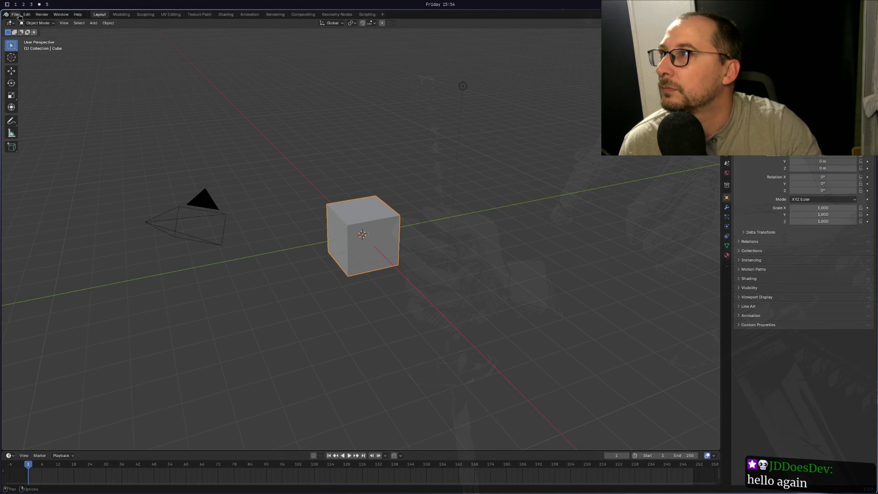
left_click(15, 14)
mouse_move(36, 38)
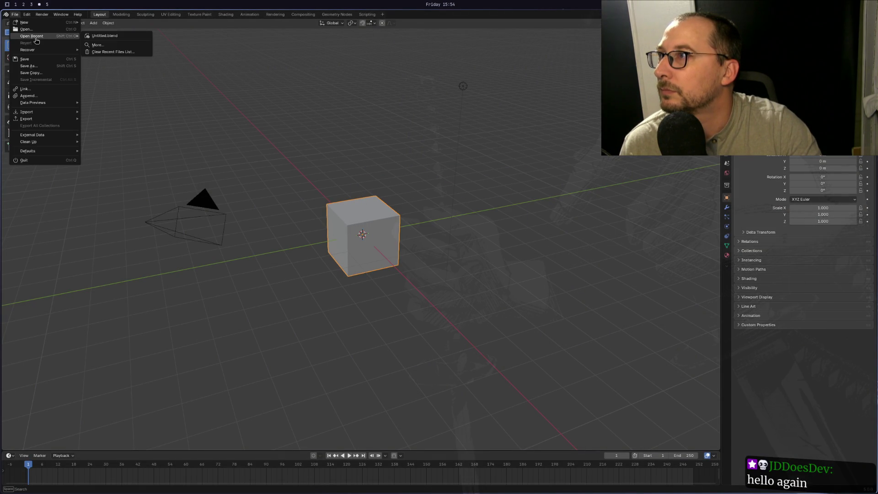
left_click(102, 37)
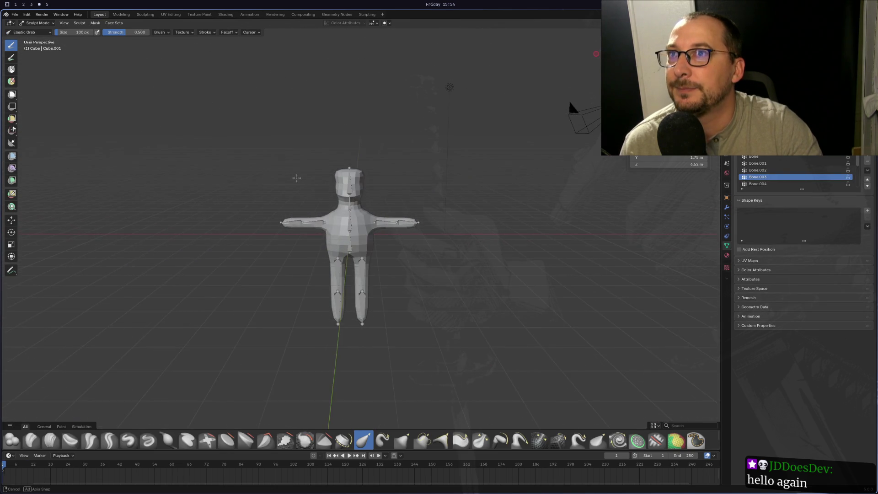
scroll(296, 183, "up", 3)
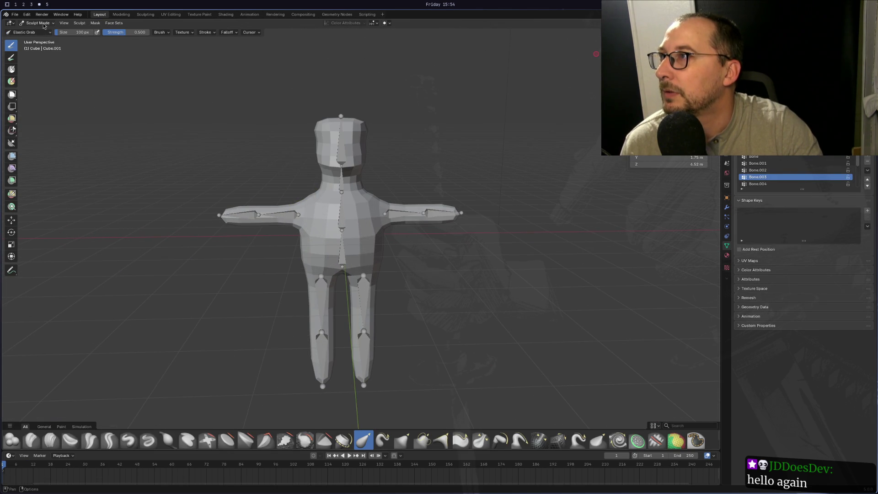
left_click(20, 36)
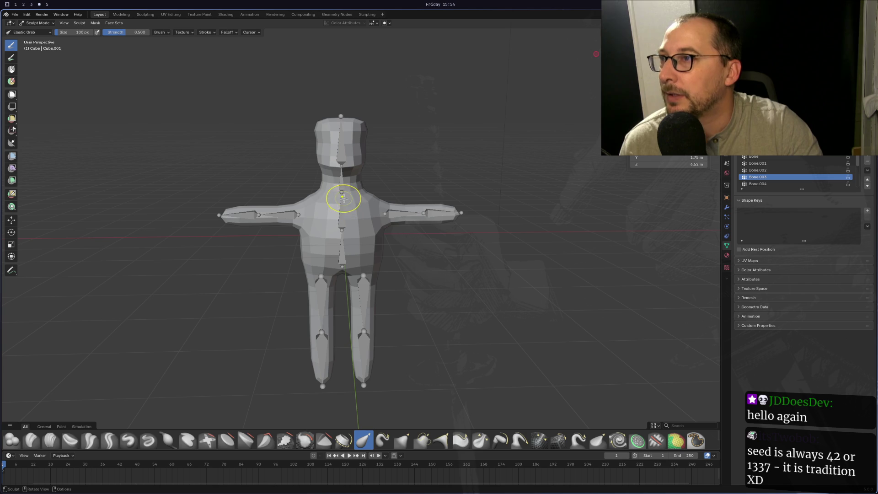
Try Edit Mode on the character mesh, select a head vertex, then return to Object Mode.
left_click(32, 24)
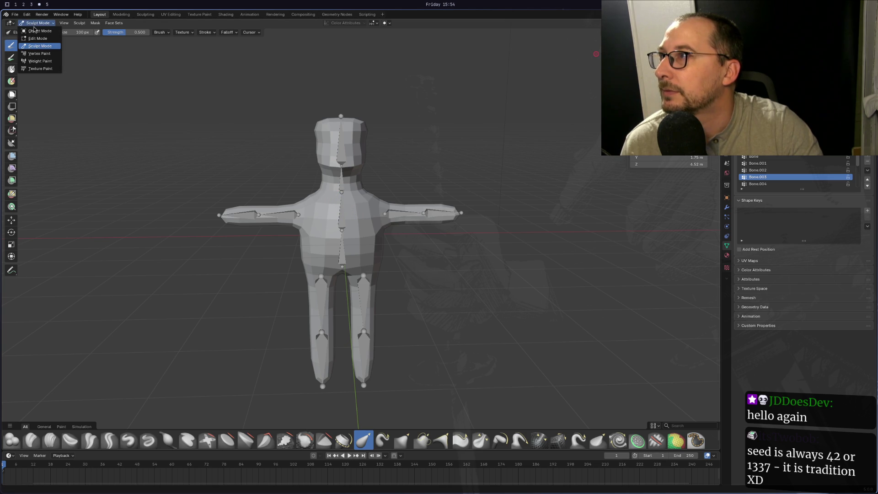
left_click(35, 40)
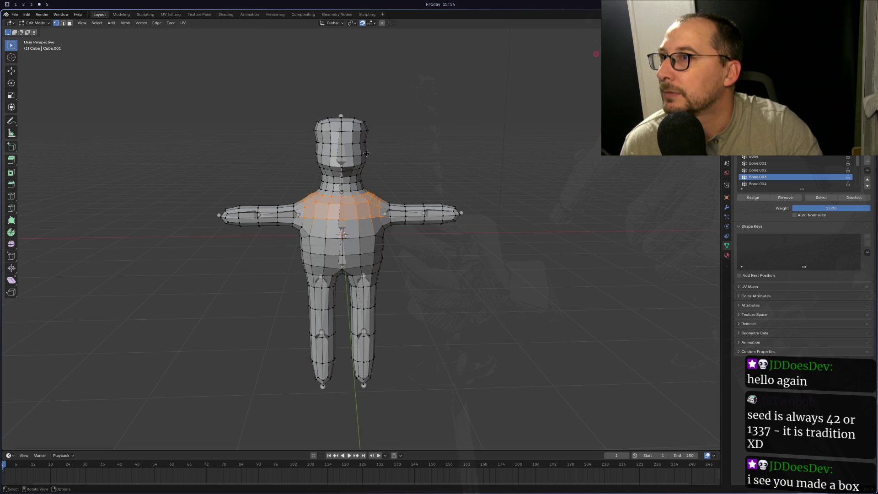
left_click(342, 156)
left_click(30, 16)
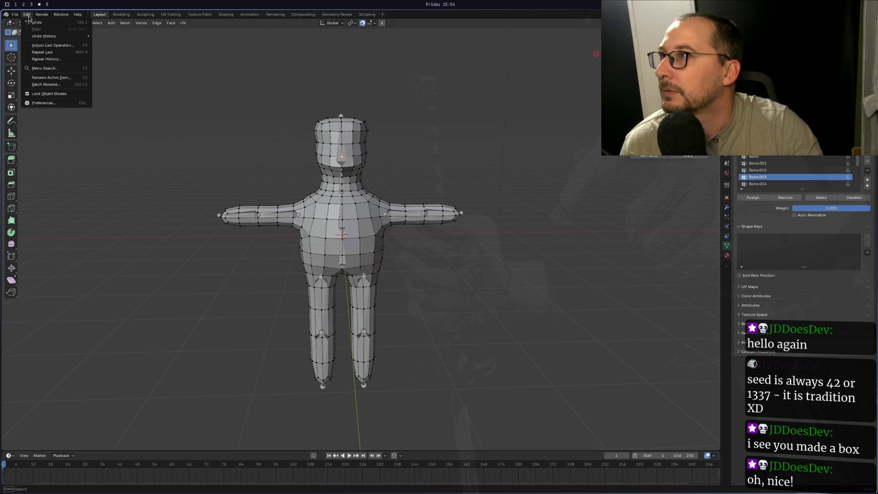
left_click(30, 16)
left_click(34, 23)
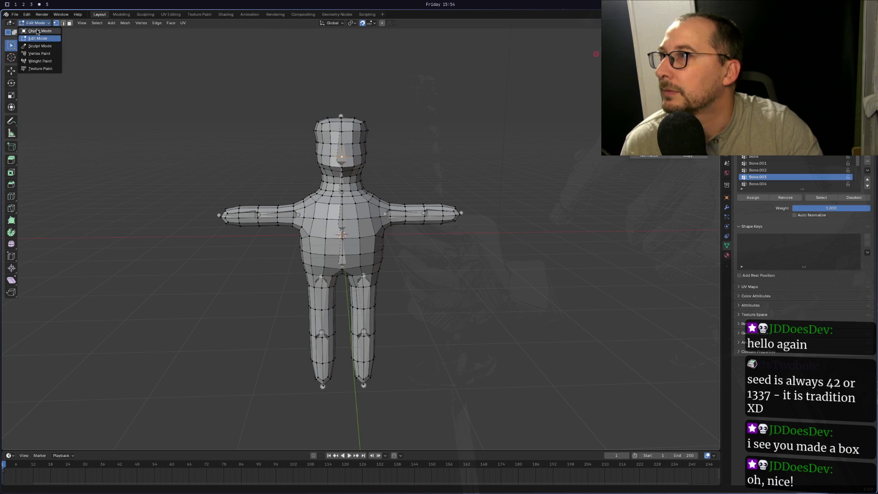
left_click(34, 31)
Put the armature in Pose Mode, test-rotate the head bone and cancel, then select the left thigh.
left_click(355, 153)
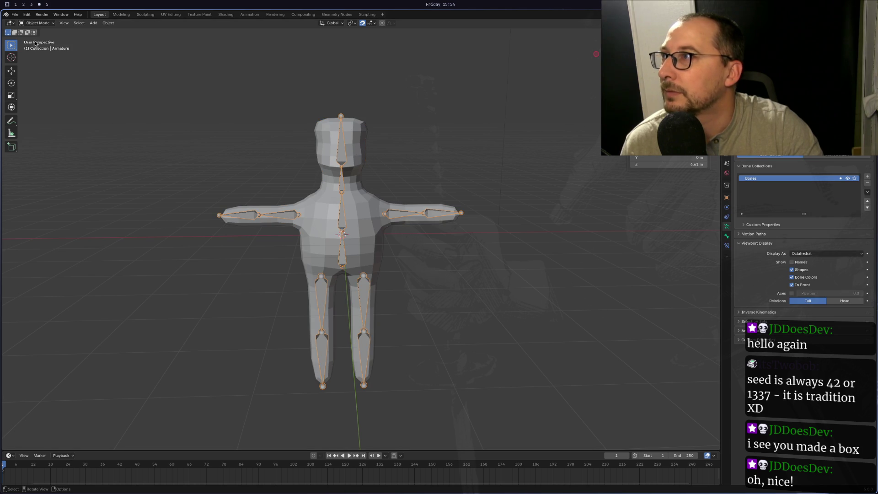
left_click(36, 23)
left_click(40, 47)
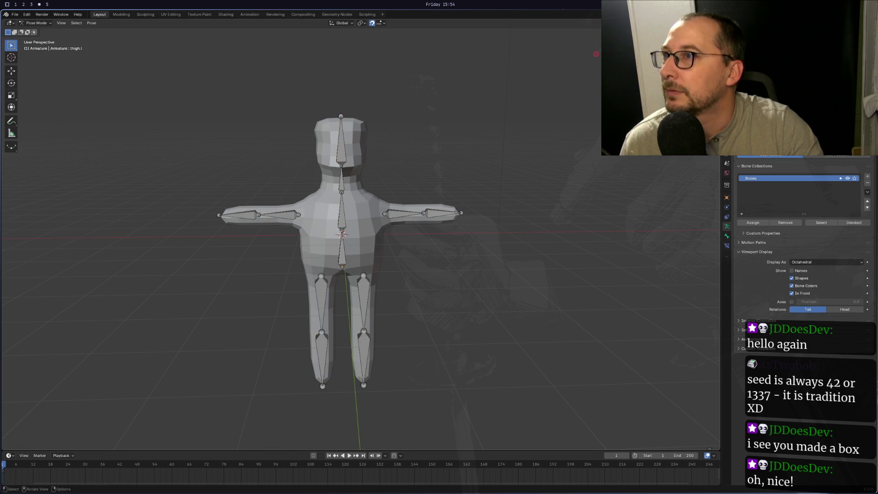
mouse_move(268, 164)
left_mouse_down()
mouse_move(370, 112)
mouse_move(393, 140)
mouse_move(370, 122)
left_mouse_up()
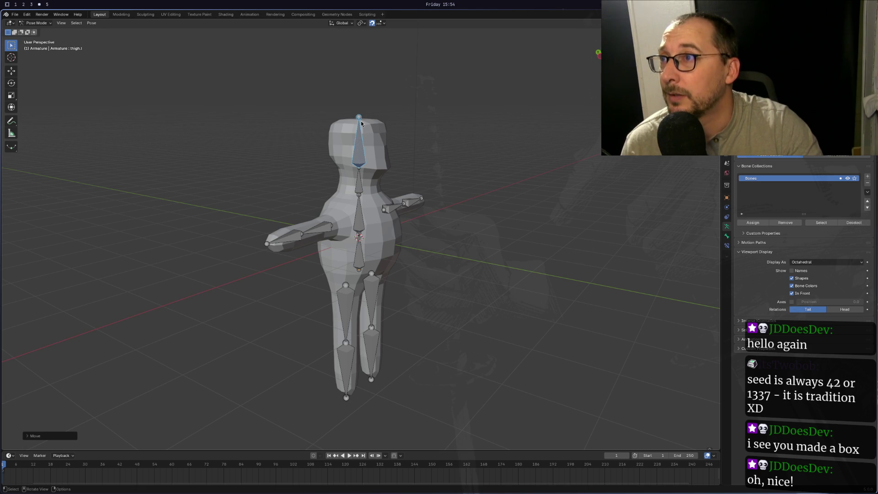
key("r")
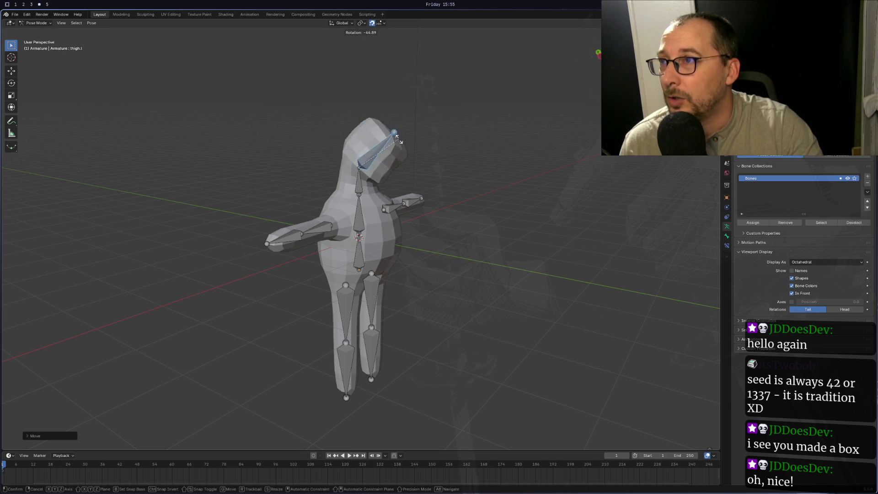
key("Escape")
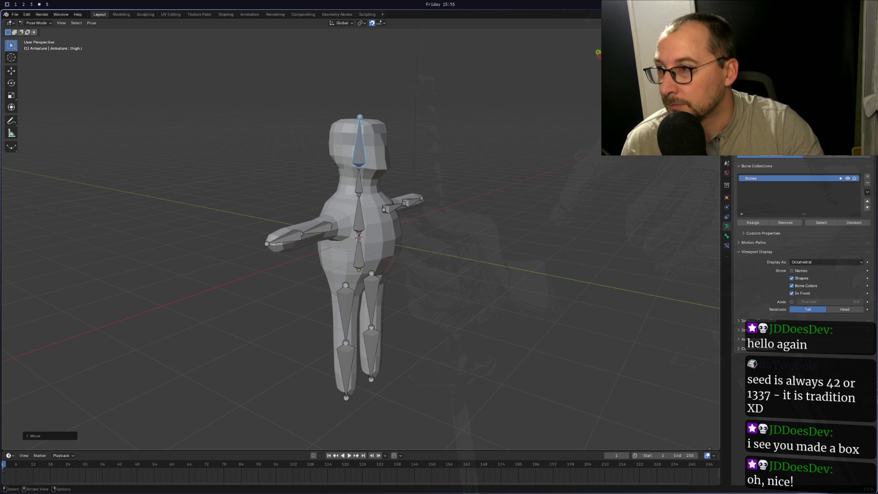
left_click(347, 339)
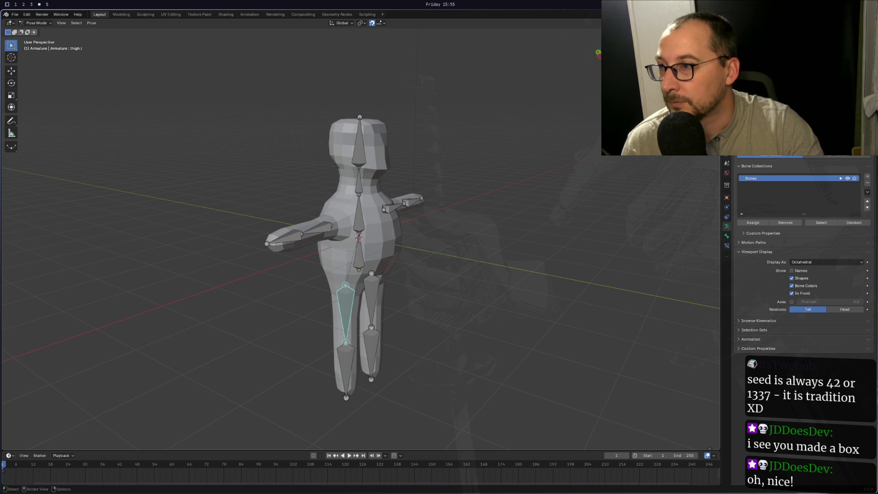
Cancel moving the left thigh, then select the right shin bone and cancel its test rotation.
key("g")
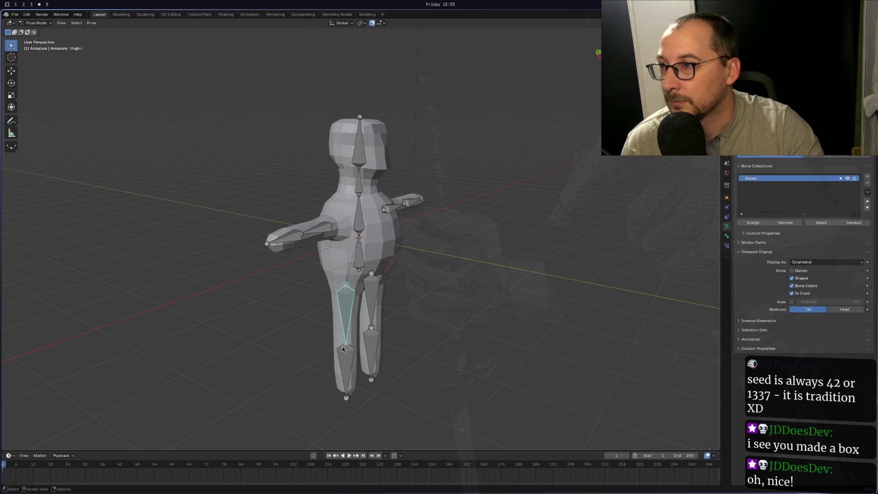
right_click(385, 332)
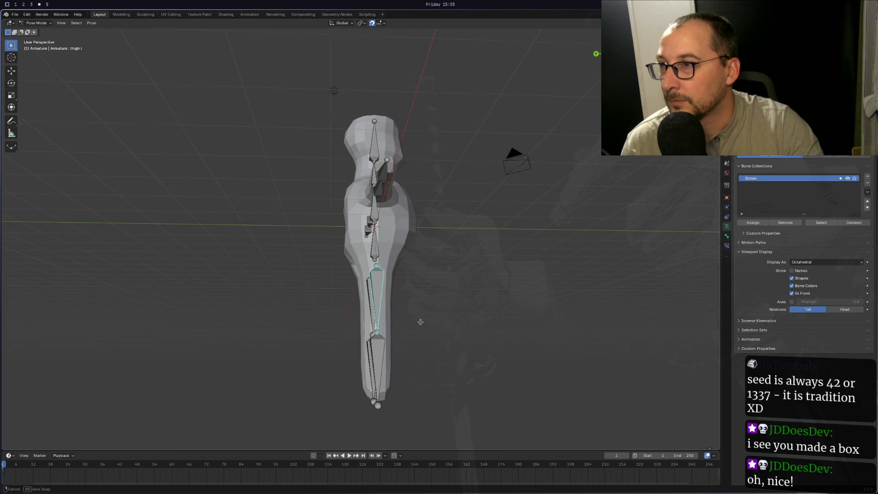
left_click(407, 344)
left_click(374, 340)
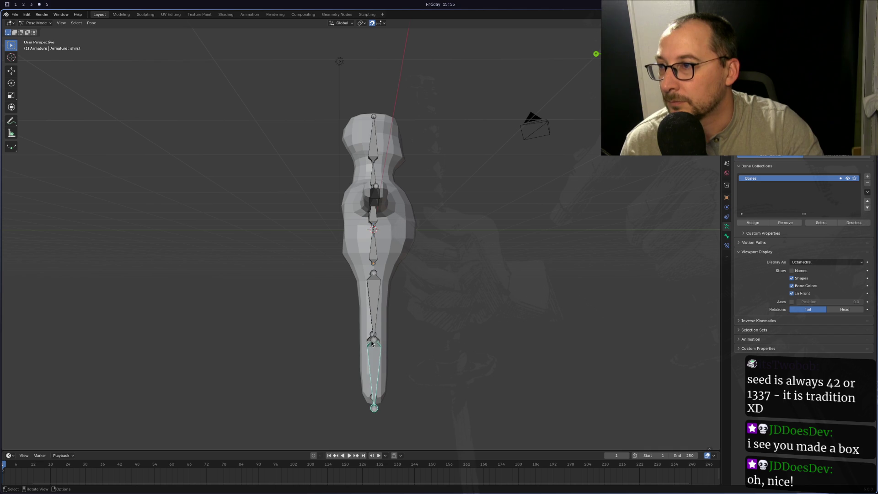
left_click(374, 340)
left_click(374, 339)
left_click(374, 340)
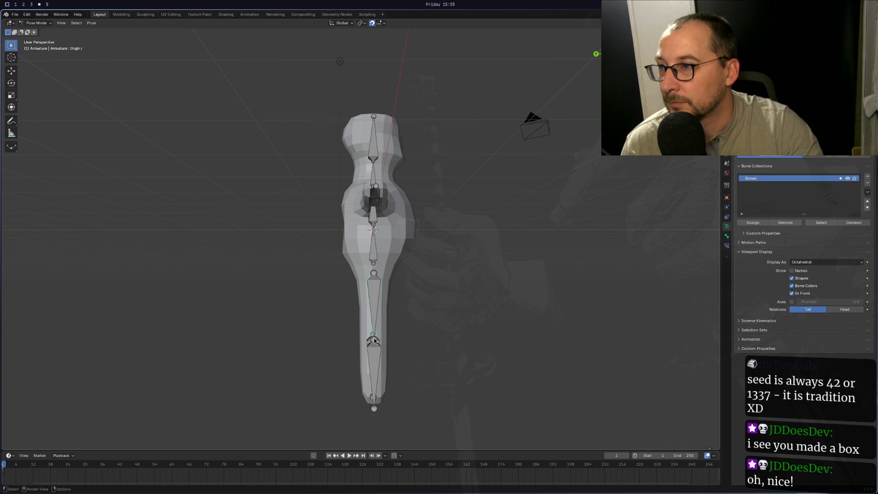
left_click(374, 340)
key("r")
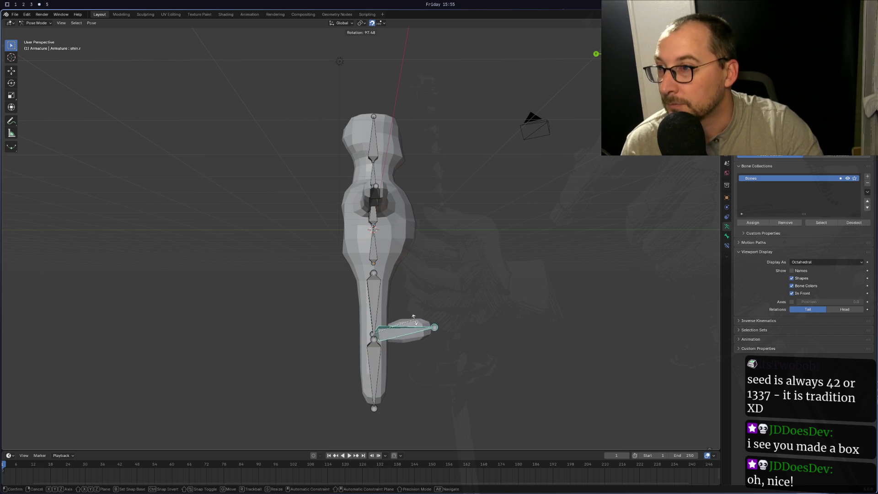
key("Escape")
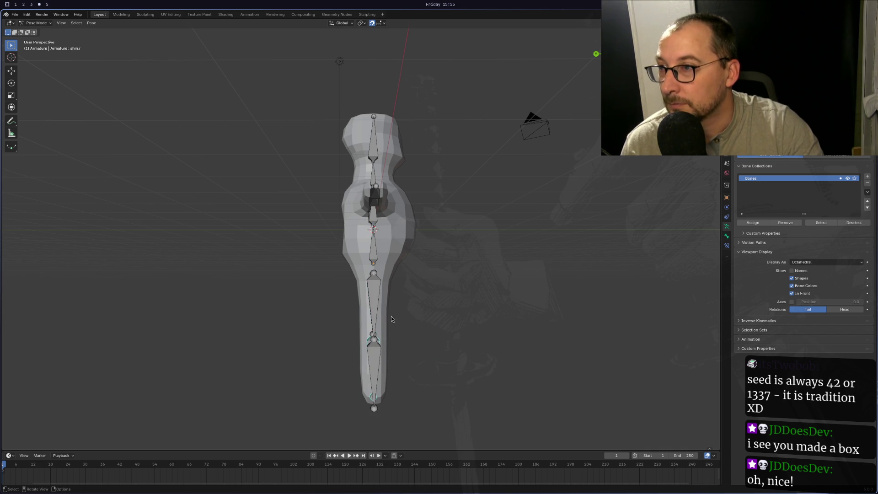
Test-move the left thigh and rotate the right thigh in front view, cancel both, then quit Blender.
left_click(375, 274)
key("g")
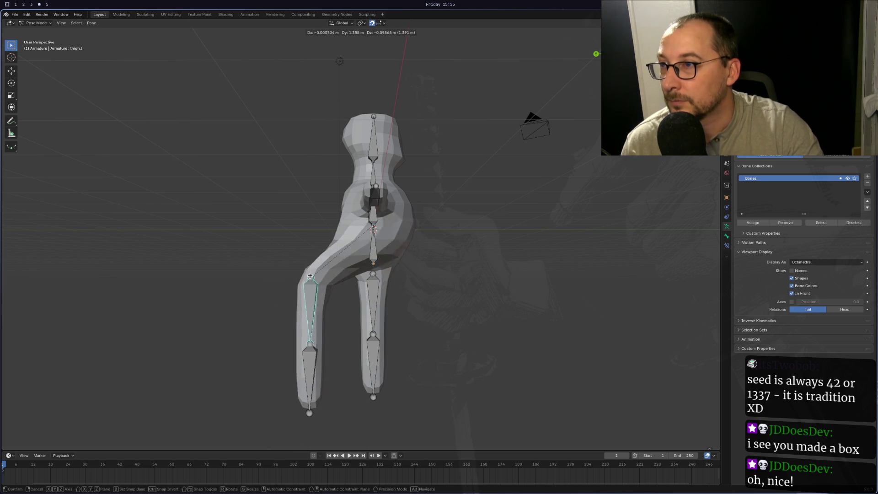
key("Escape")
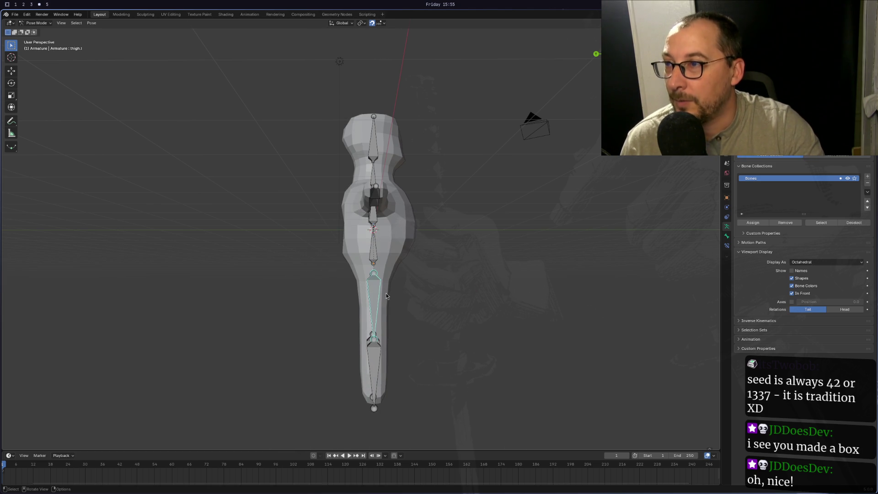
mouse_move(389, 297)
left_mouse_down()
mouse_move(280, 297)
mouse_move(320, 305)
left_mouse_up()
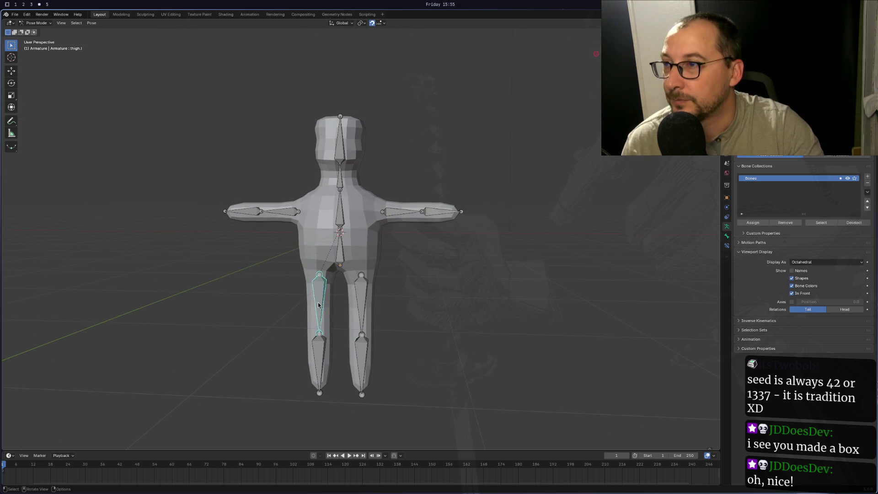
left_click(360, 275)
key("r")
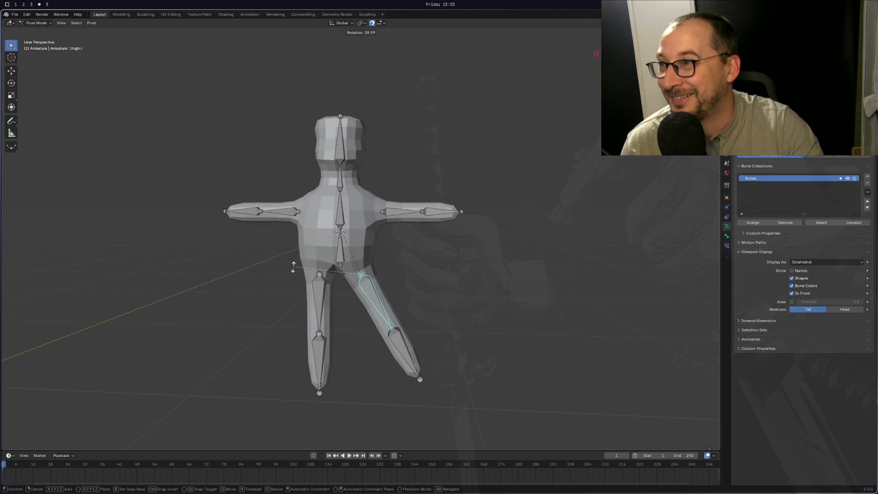
key("Escape")
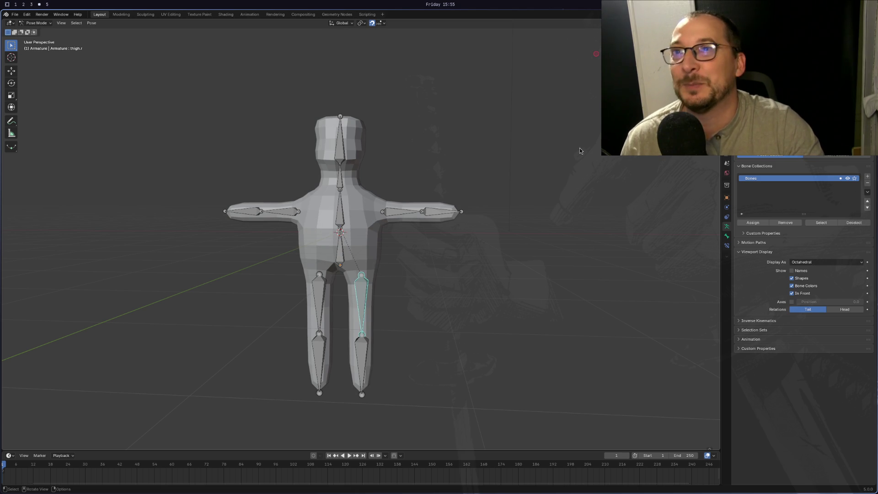
key("ctrl+q")
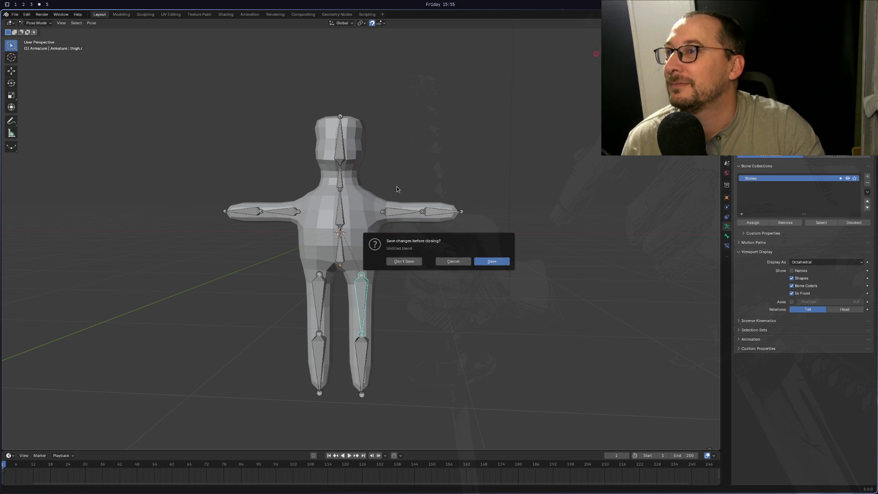
Close Blender at the save prompt, then flip between Godot and Neovim, ending on the drawing/docs workspace.
left_click(407, 260)
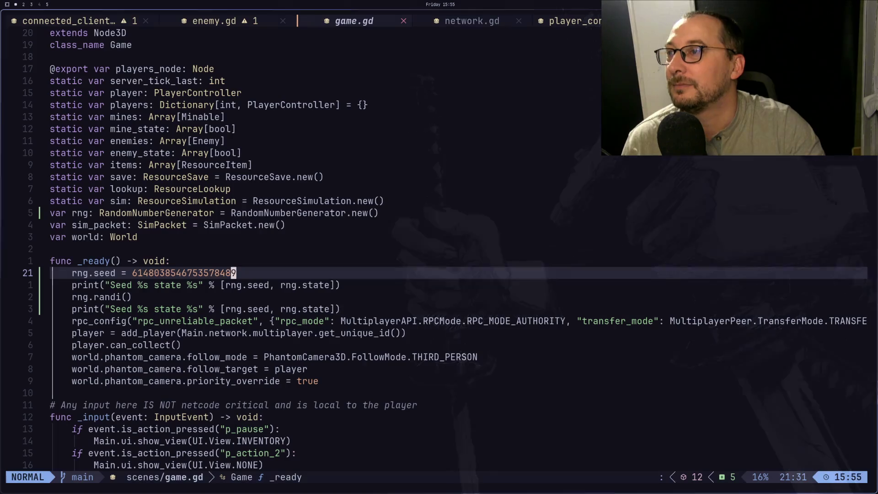
key("alt+Tab")
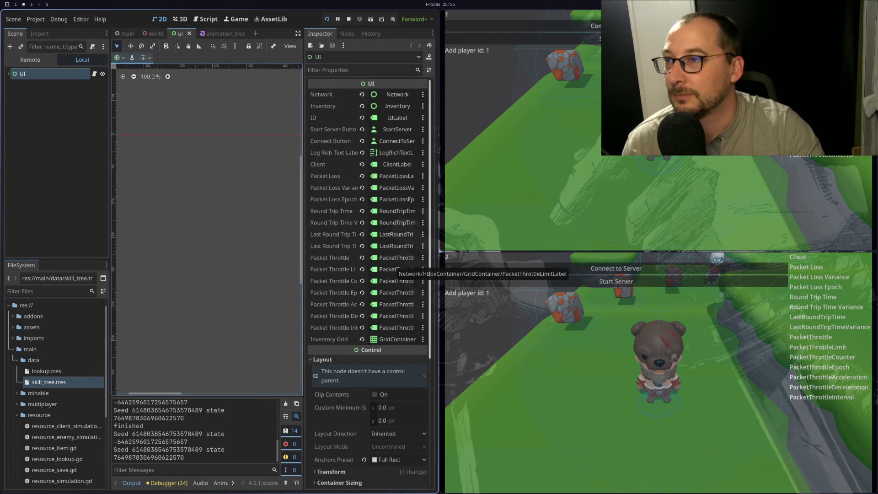
key("alt+Tab")
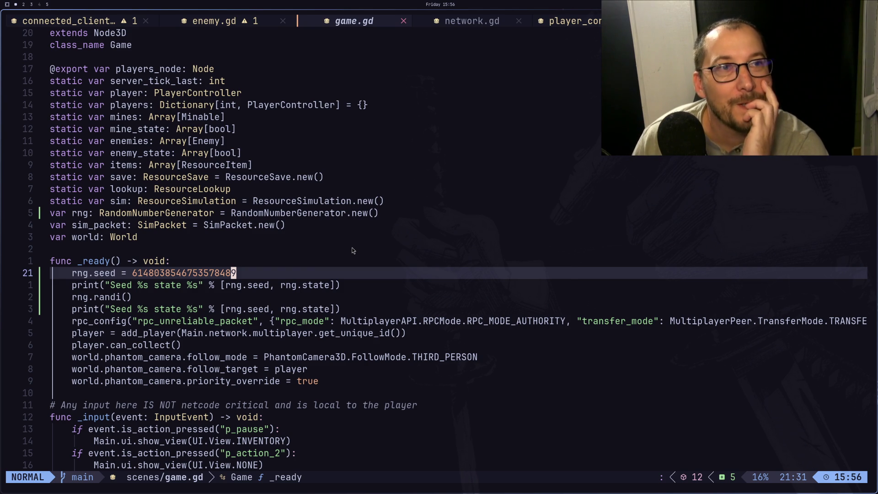
key("super+2")
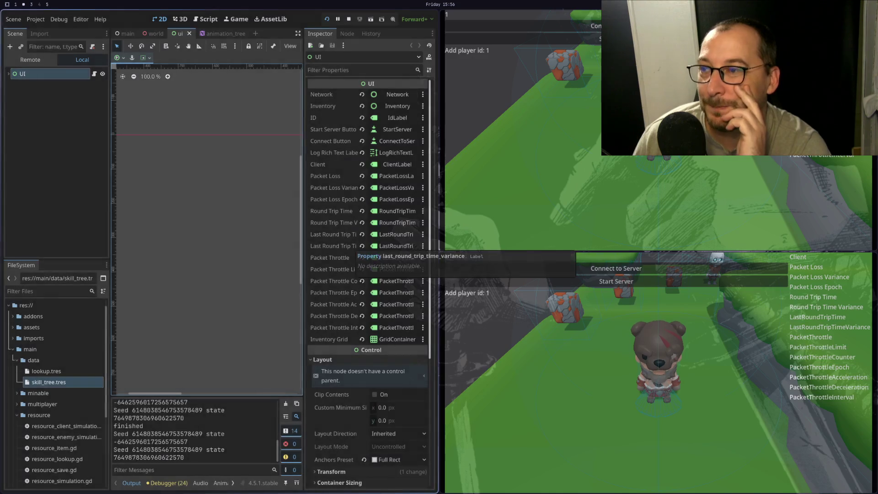
key("super+3")
key("super+2")
key("super+3")
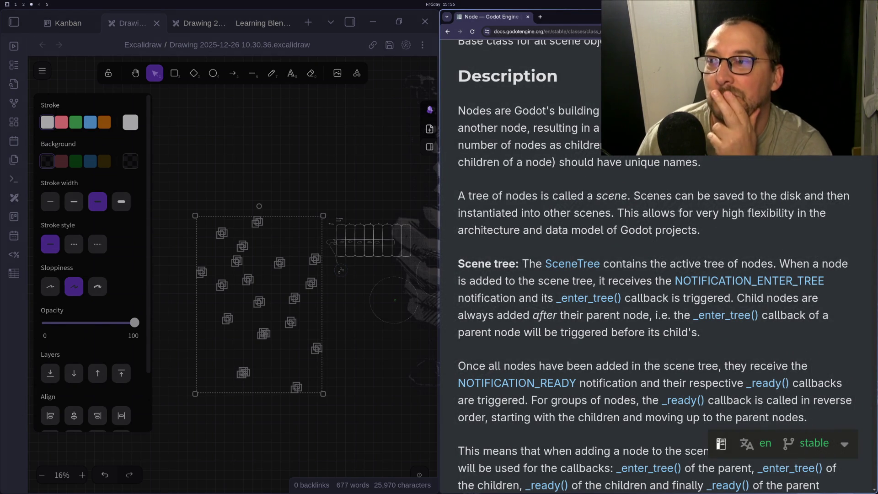
Cycle through workspaces 1, 2, 3 and 5, fullscreen the Excalidraw window, then return to game.gd.
key("super+1")
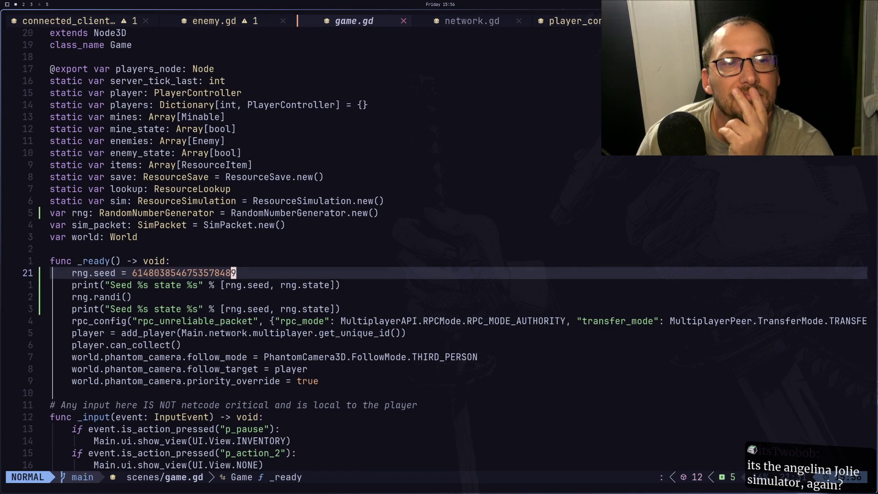
key("super+2")
key("super+3")
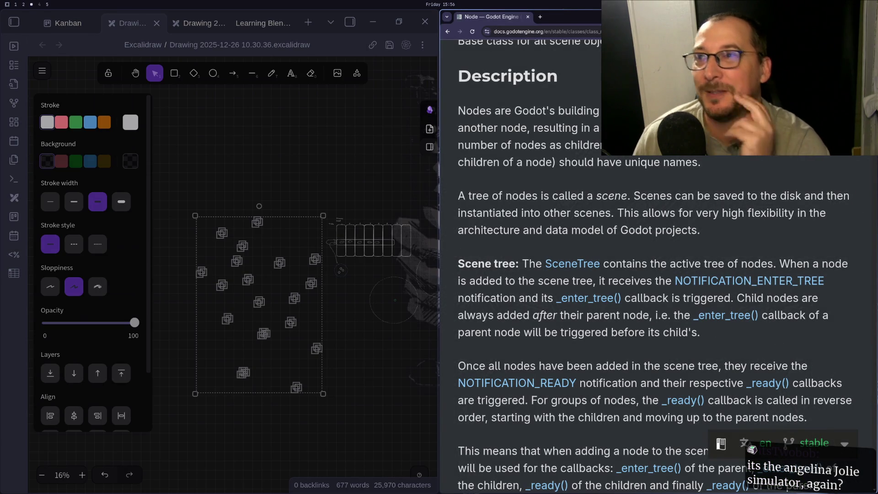
key("super+5")
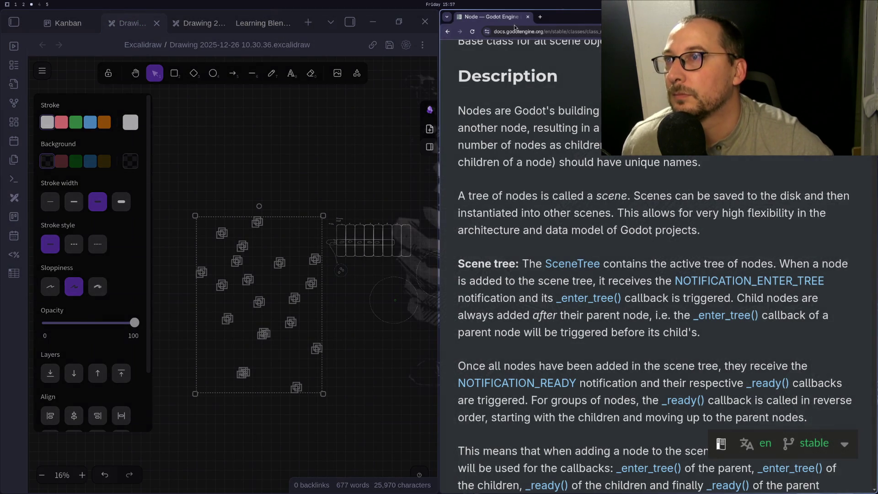
key("super+f")
key("super+1")
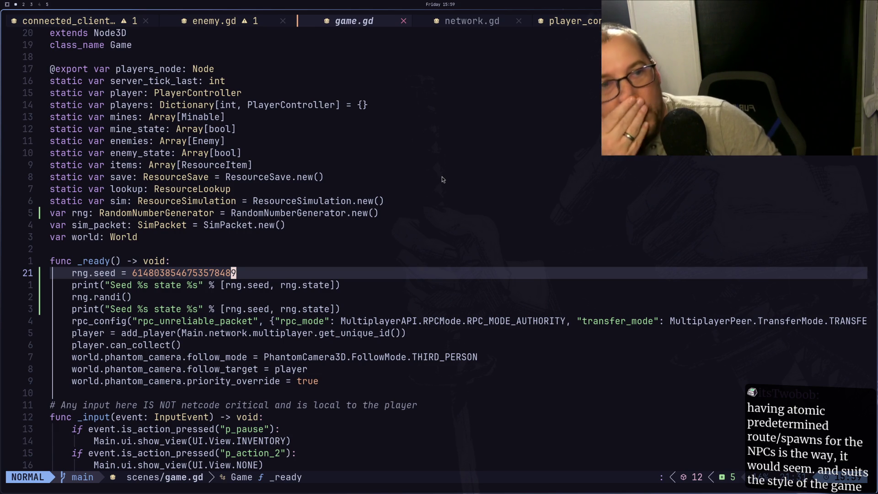
Delete the var rng declaration plus the rng.seed, print and randi lines, then save with :w.
left_click(78, 214)
key("d")
key("d")
key("d")
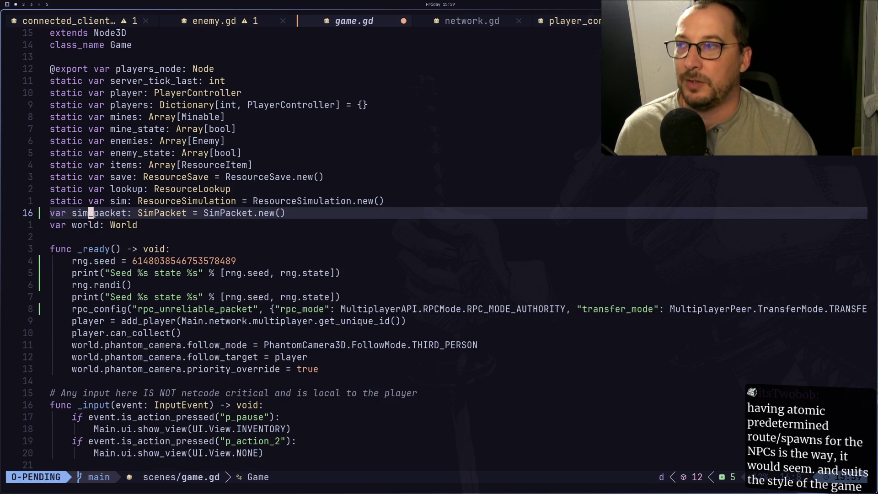
key("Escape")
key("j")
key("j")
key("j")
key("j")
key("d")
key("d")
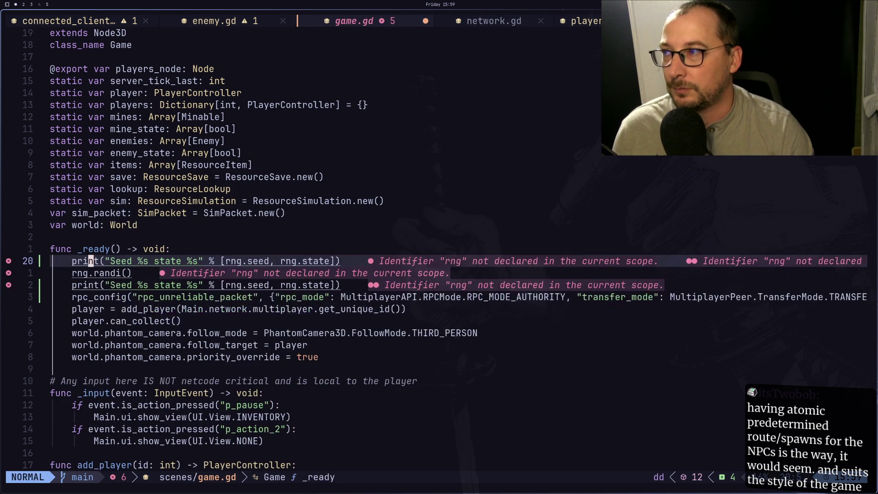
key("d")
key("d")
key("d")
key("d")
key("d")
key("d")
type(":w")
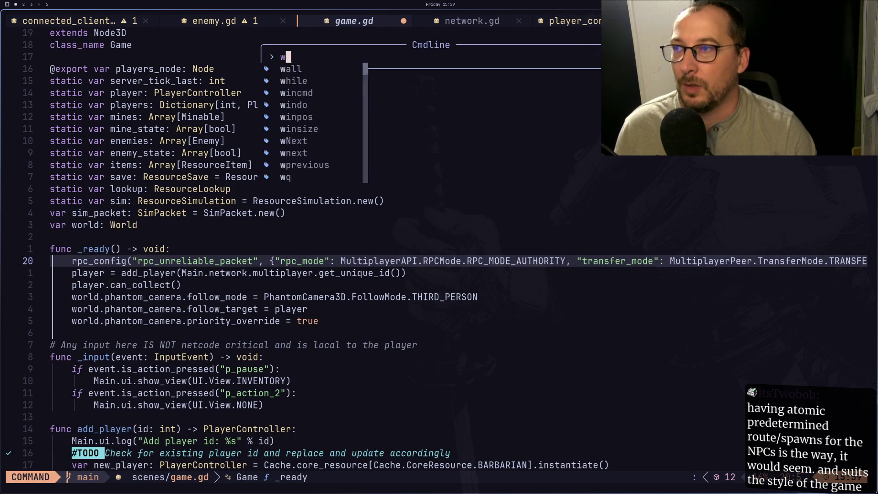
key("Return")
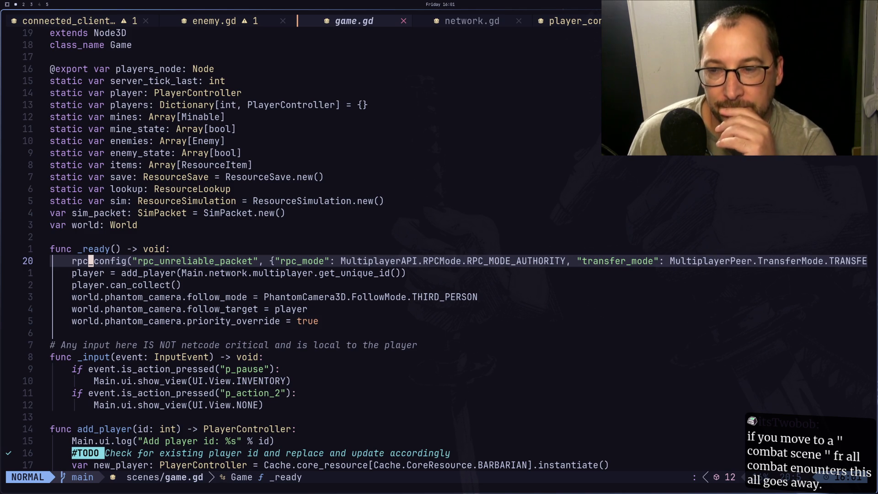
Go to the Godot workspace, focus the running game window and close the game instances.
key("super+2")
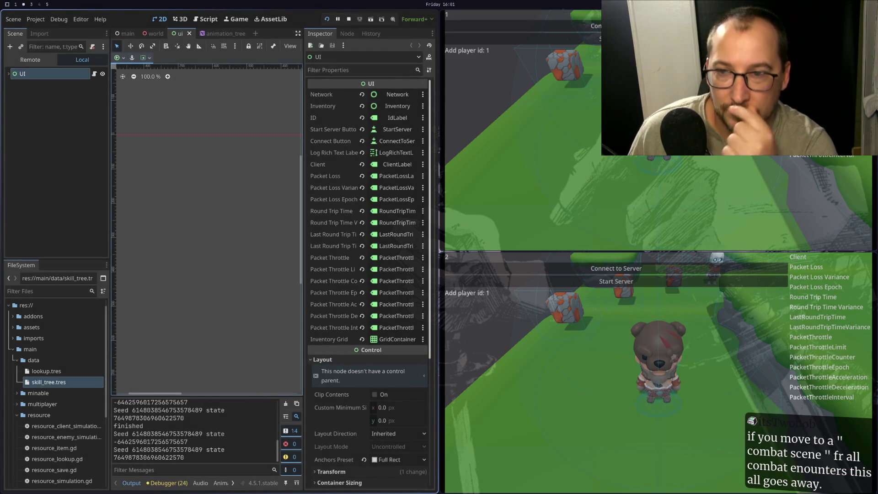
key("super+1")
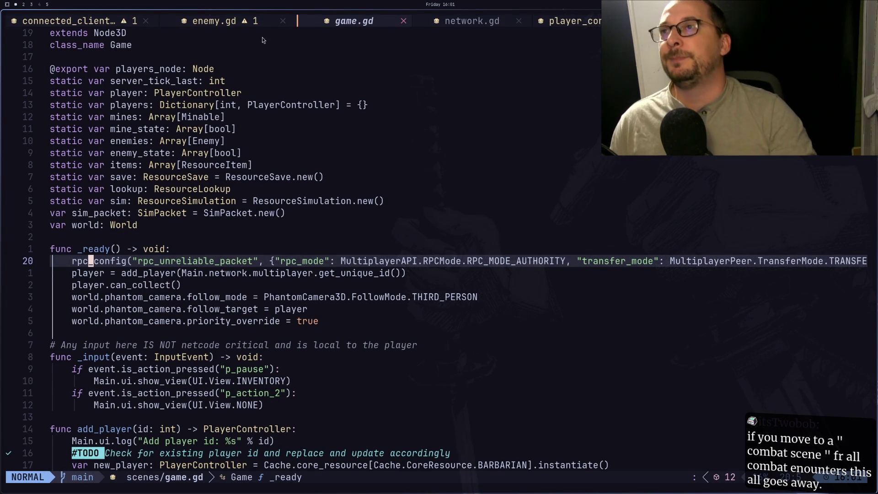
key("super+2")
left_click(628, 194)
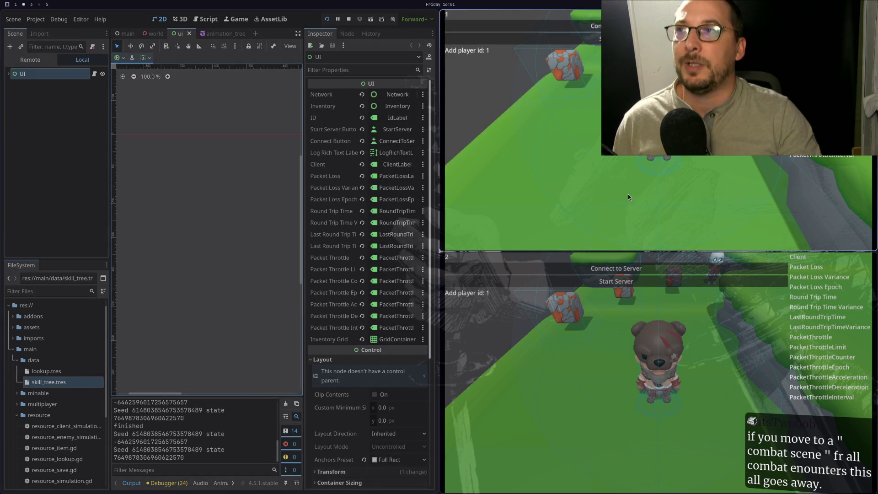
key("super+q")
key("super+q")
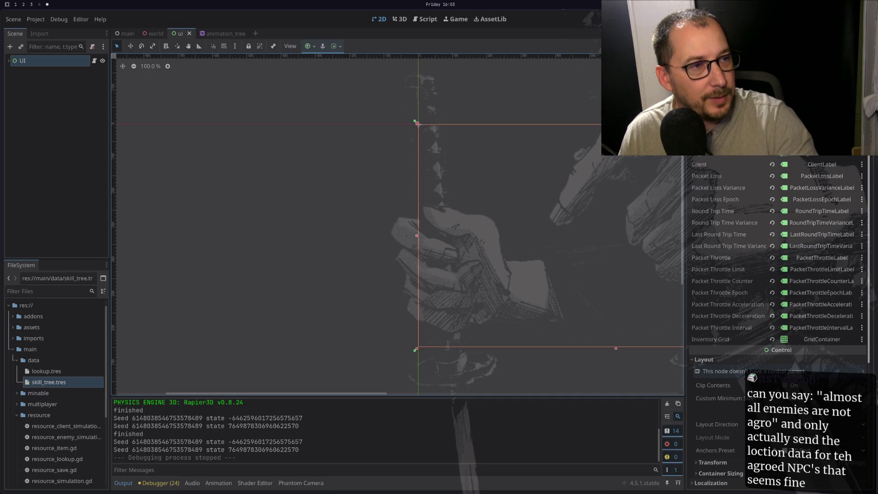
Open the world scene, inspect Skeleton_Minion and the Enemies node, then open World's script.
key("Escape")
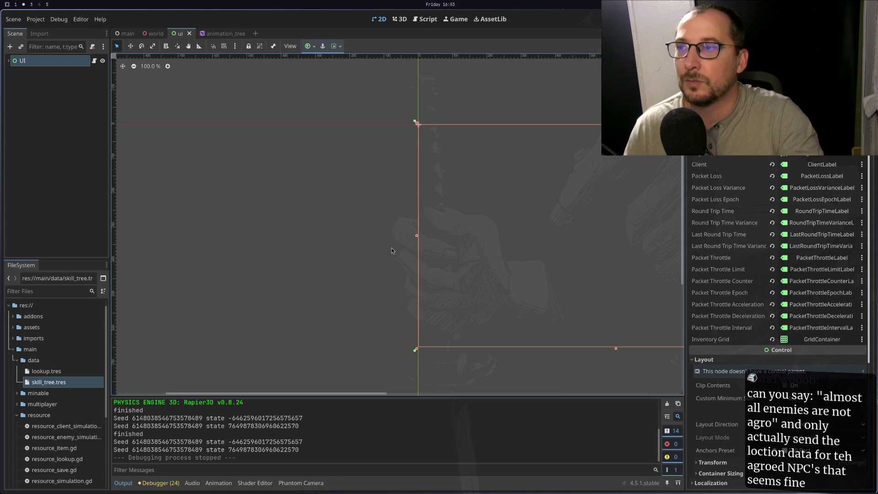
left_click(149, 34)
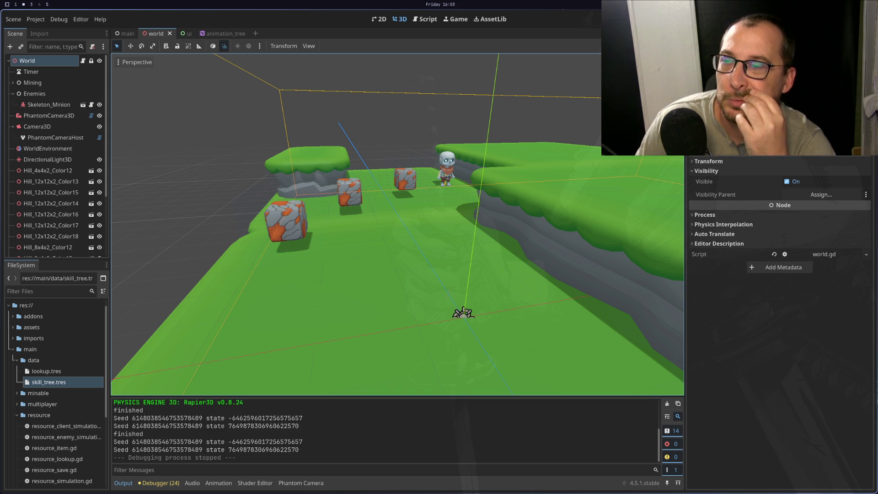
left_click(53, 105)
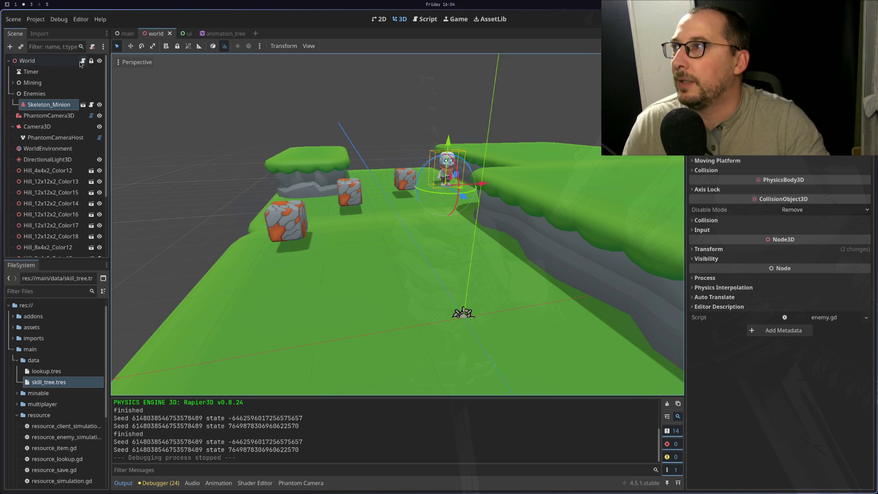
left_click(55, 92)
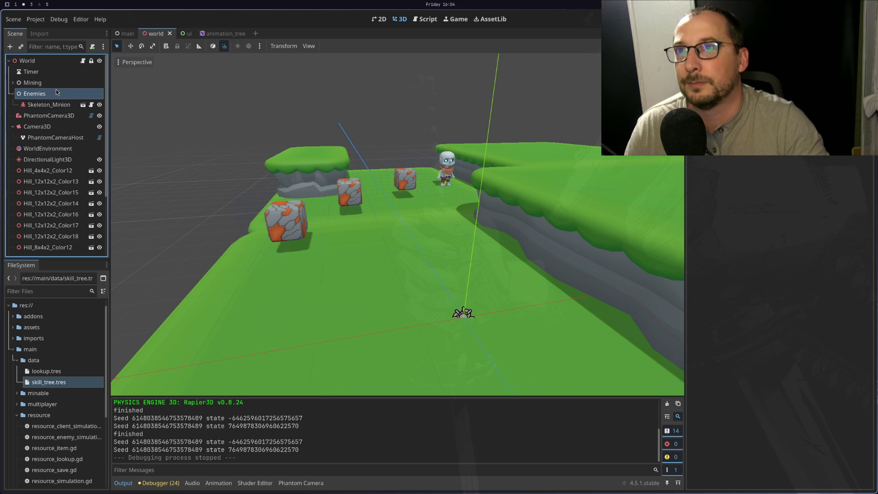
left_click(82, 61)
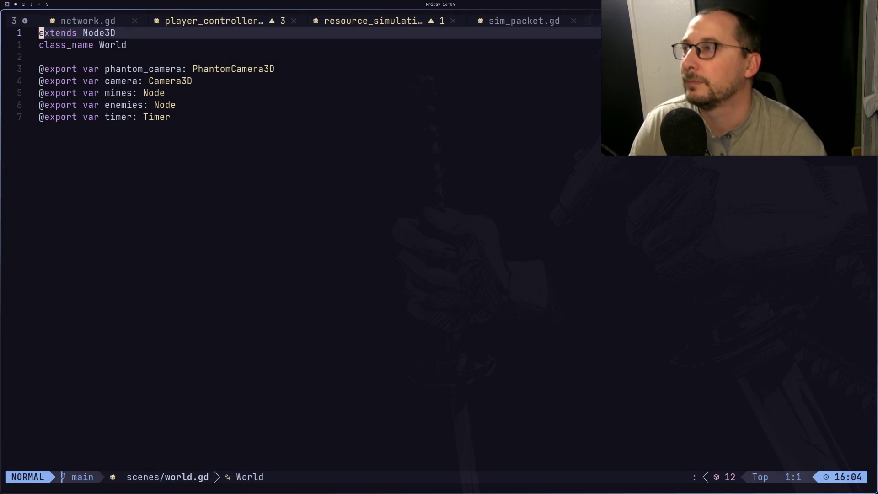
Step down through world.gd's exported variables, then return to the Godot editor.
key("j")
key("j")
key("j")
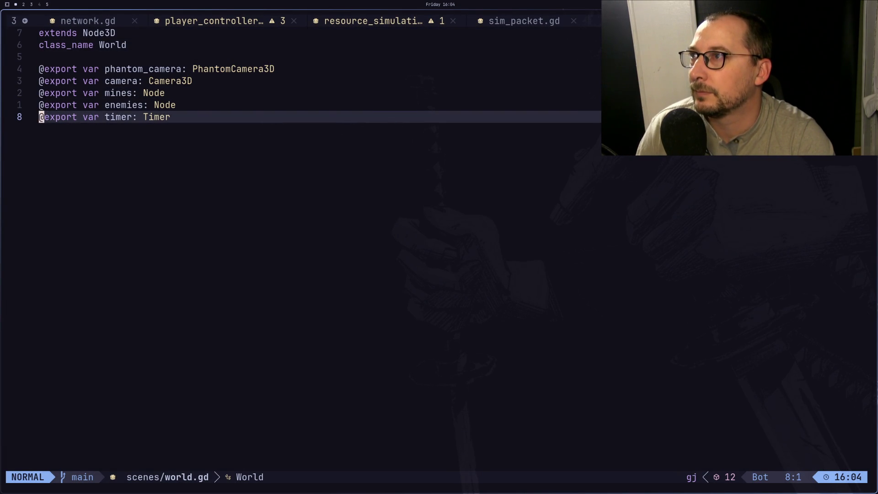
key("super+2")
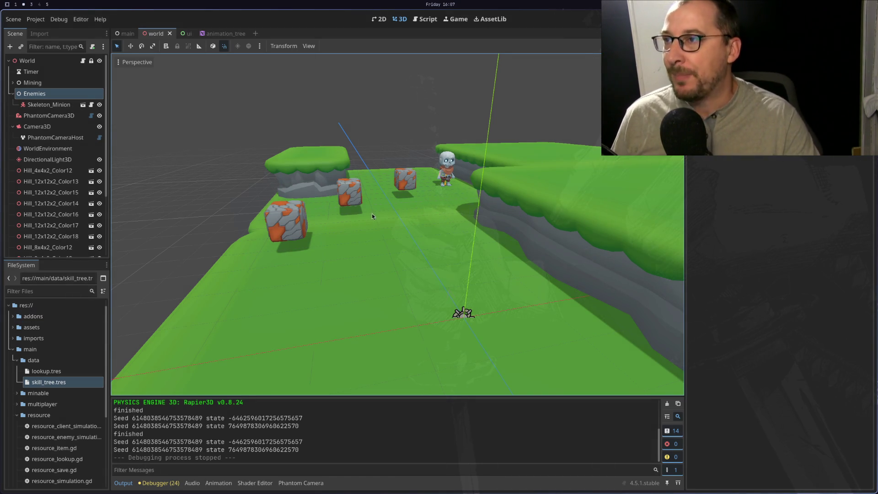
scroll(451, 230, "down", 4)
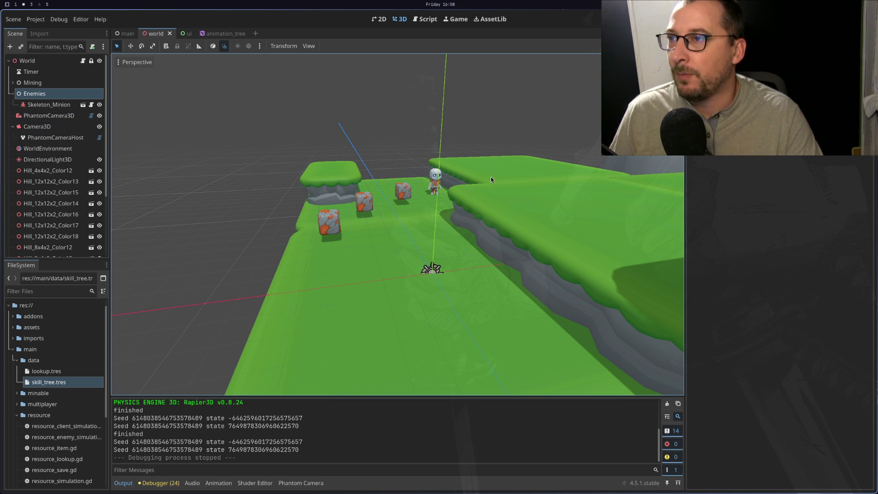
mouse_move(490, 176)
left_mouse_down()
mouse_move(366, 194)
mouse_move(473, 225)
left_mouse_up()
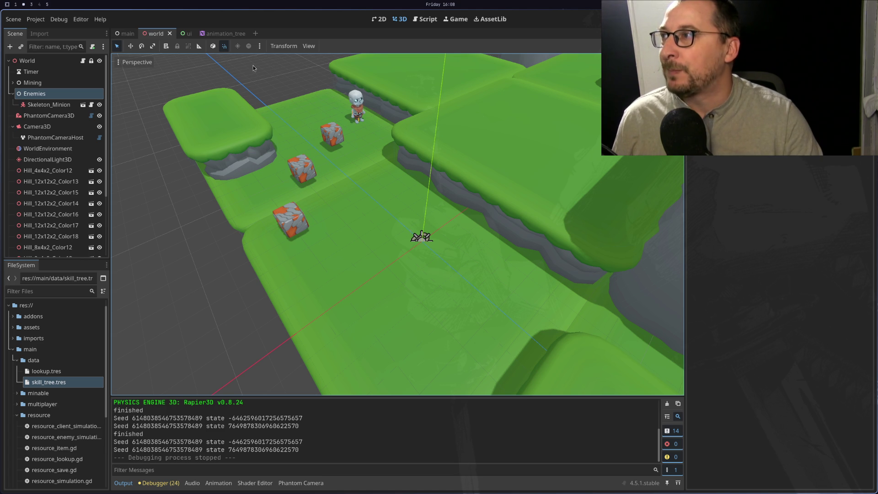
key("super+1")
key("super+2")
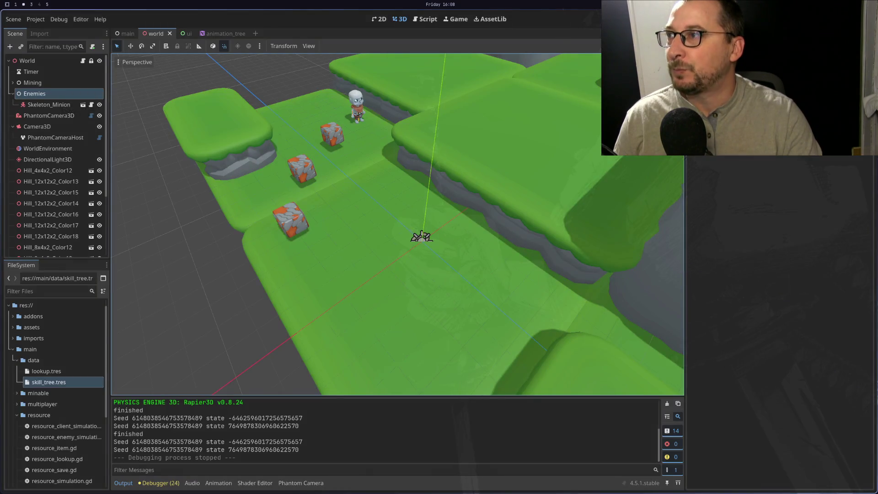
key("super+3")
key("super+2")
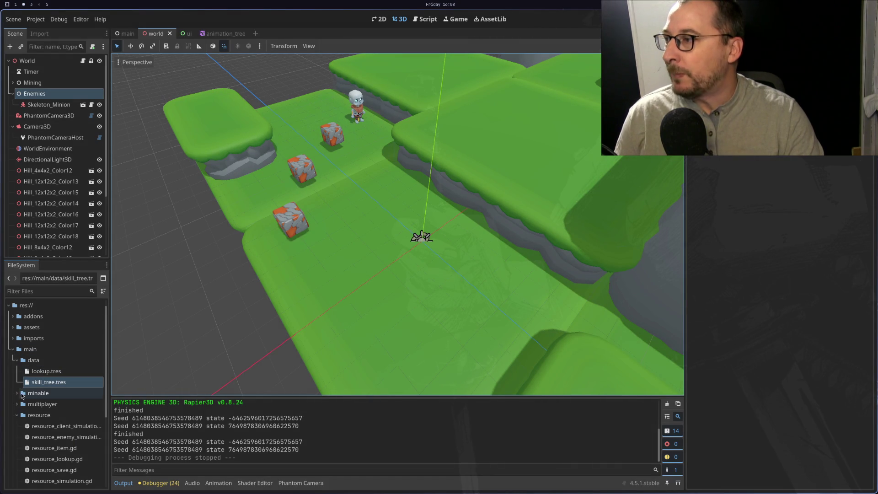
Expand scenes and scenes/world in the FileSystem dock, then bring up Create New on the world folder.
scroll(22, 396, "down", 5)
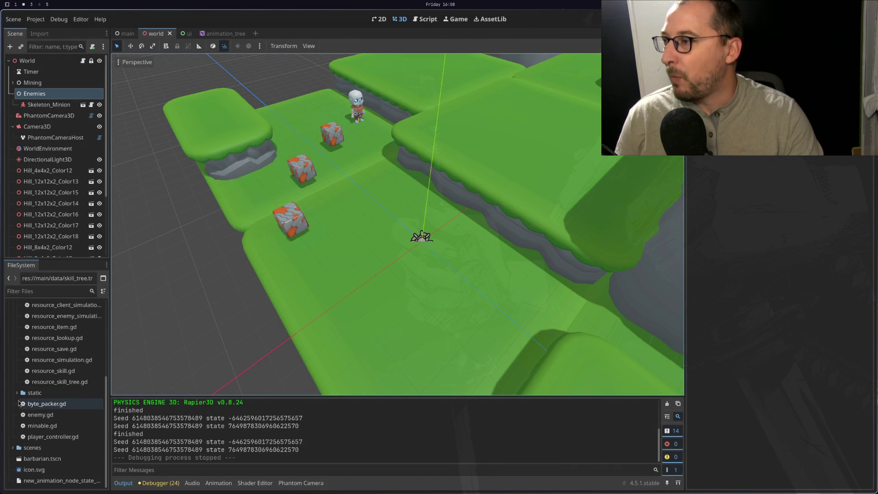
left_click(13, 448)
scroll(51, 422, "down", 4)
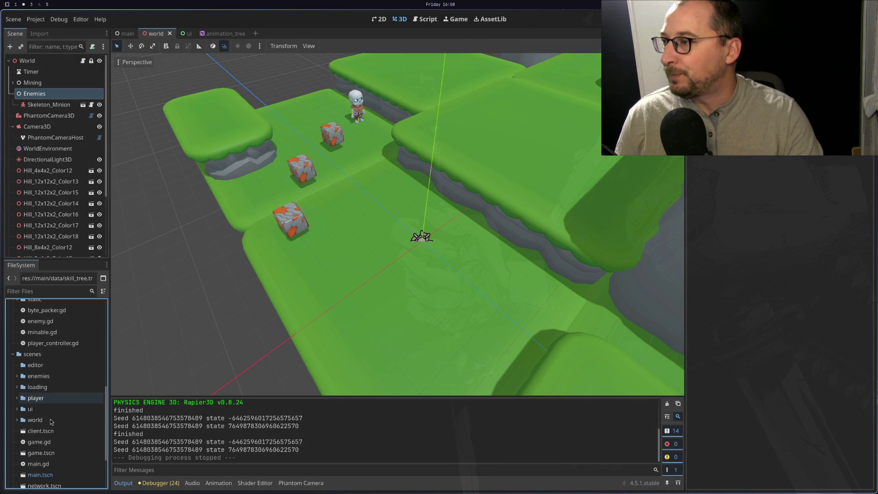
double_click(35, 420)
scroll(48, 418, "down", 2)
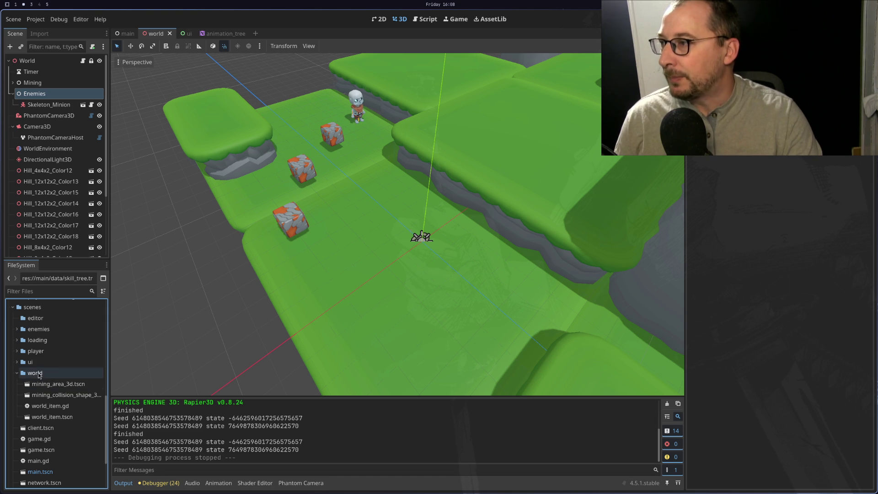
right_click(38, 374)
mouse_move(108, 335)
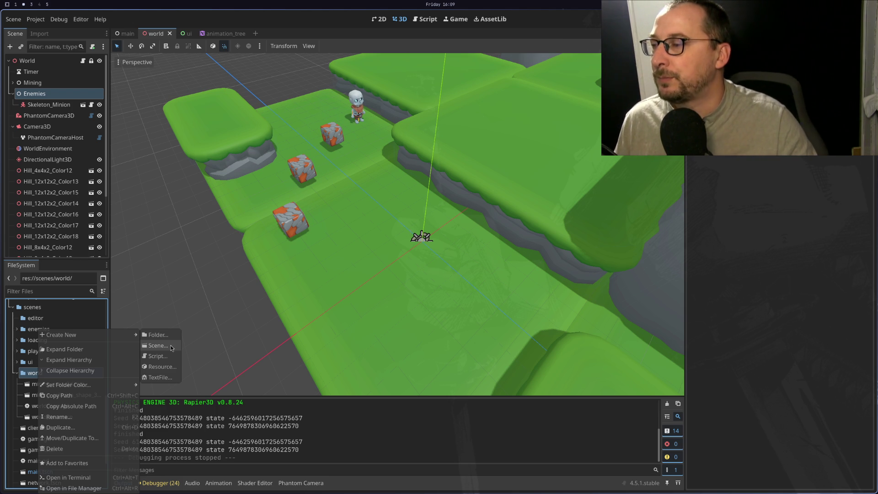
Start a new scene in scenes/world with a 3D Scene root, ready to enter its name.
left_click(157, 346)
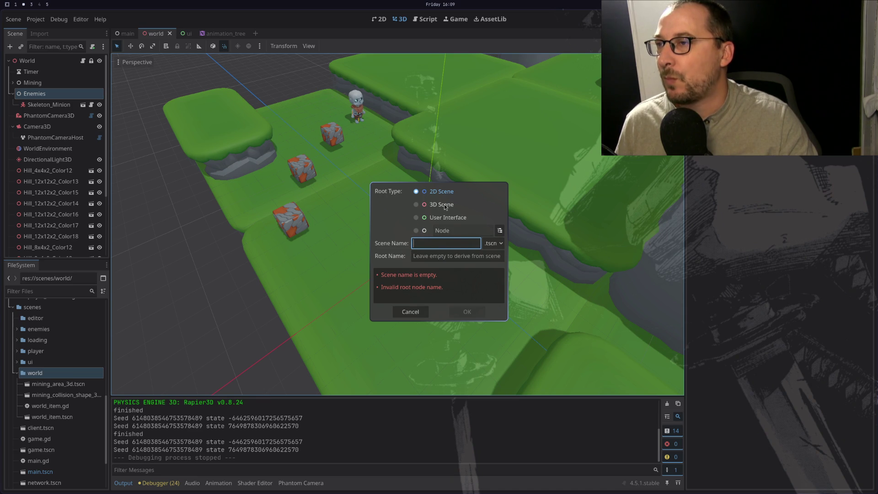
left_click(442, 205)
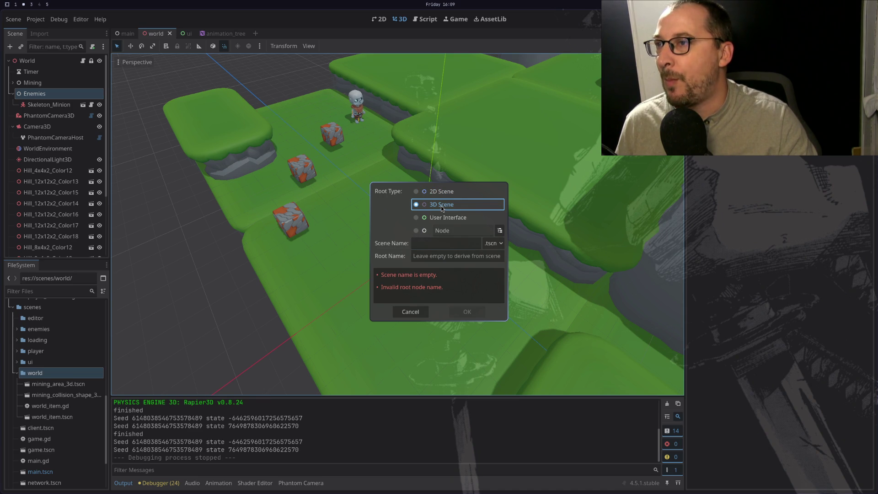
left_click(447, 244)
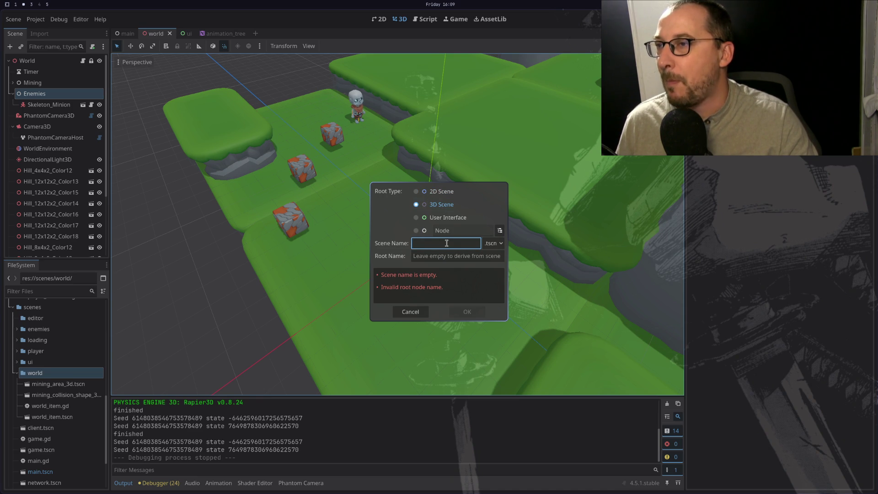
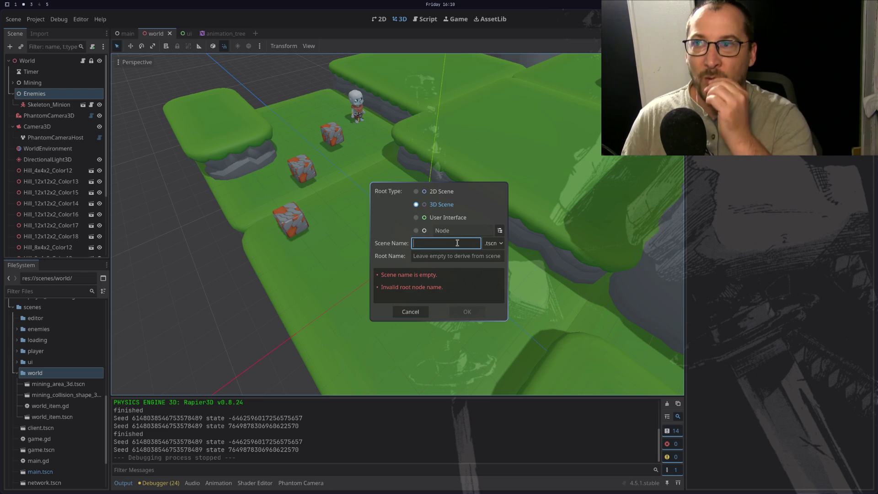
Create the eneme_route 3D scene and attach a new eneme_route.gd script to its EnemeRoute root.
type("eneme_r")
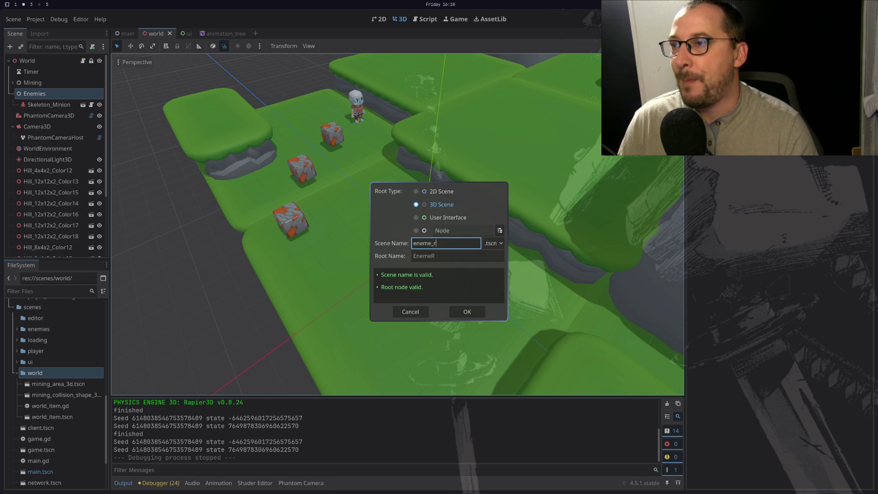
type("oute")
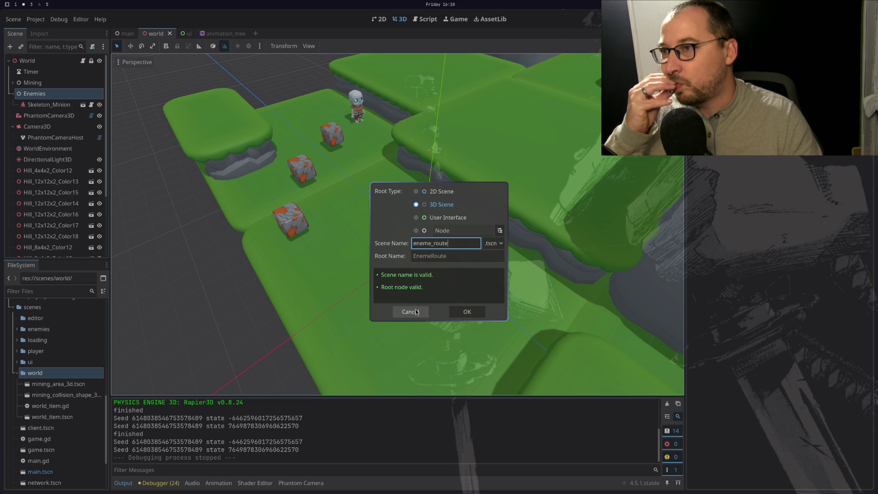
left_click(473, 312)
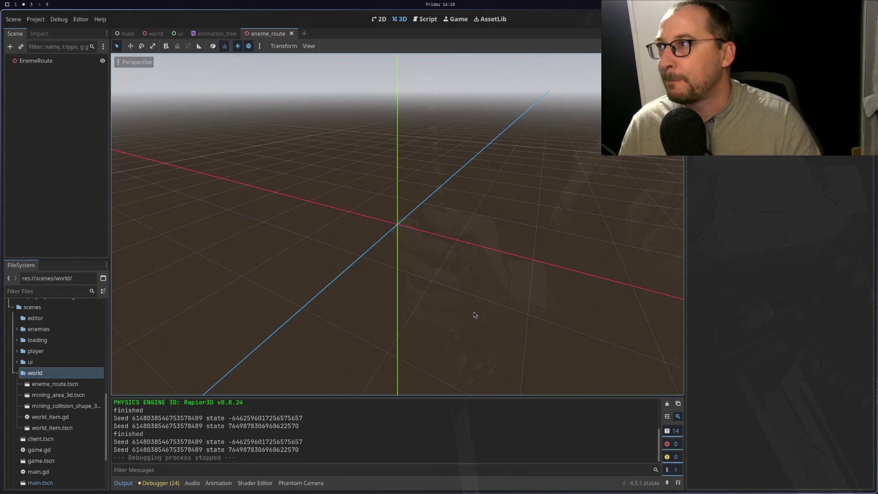
right_click(41, 61)
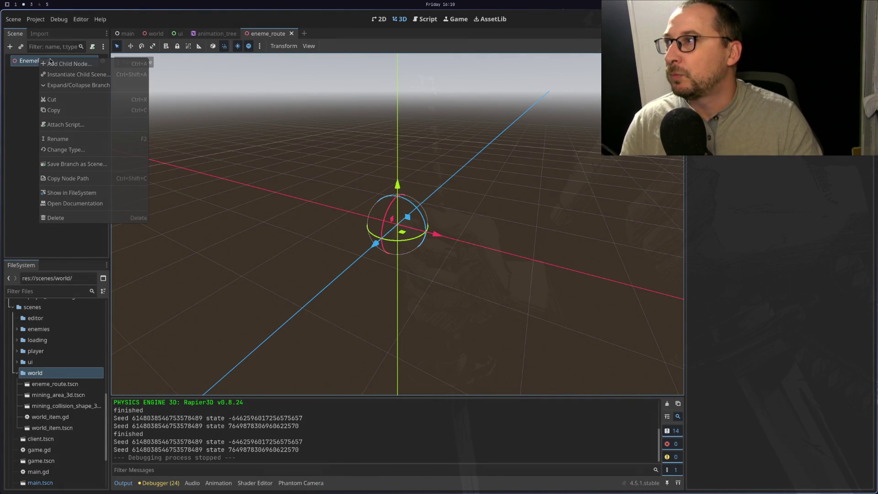
left_click(96, 125)
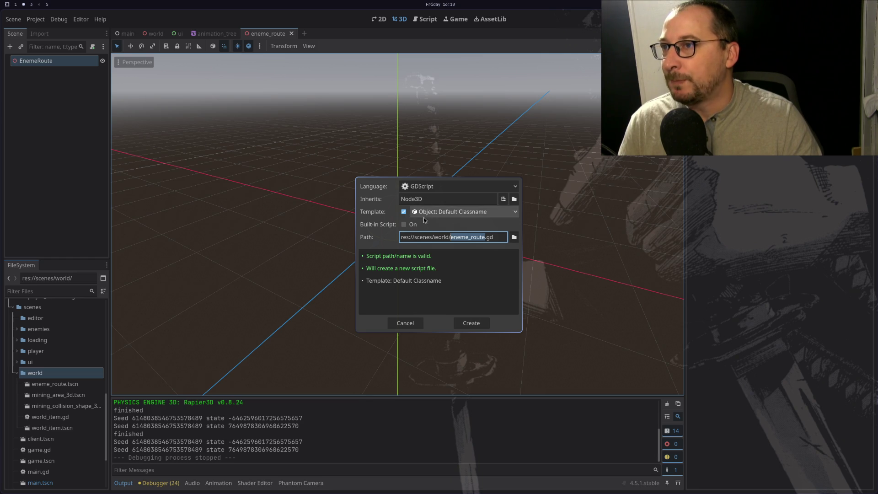
left_click(461, 321)
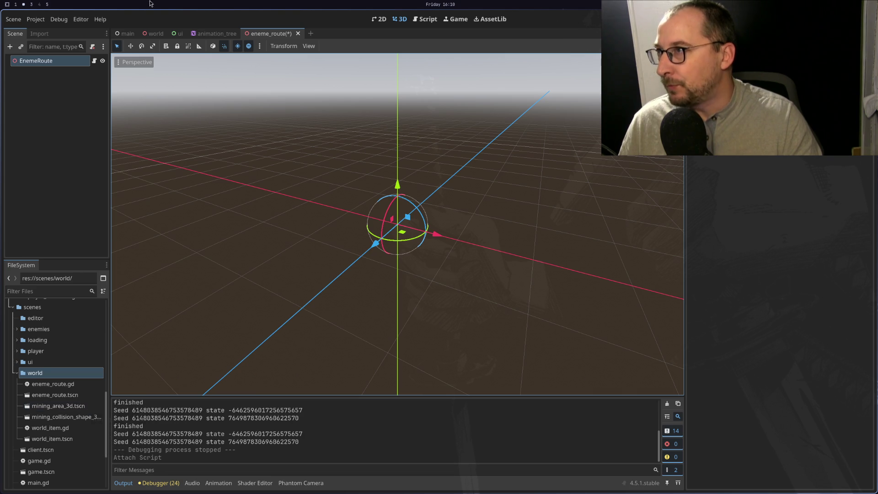
Start adding a child node to EnemeRoute, searching node types for 'nav', 'curv', then '3d'.
right_click(57, 64)
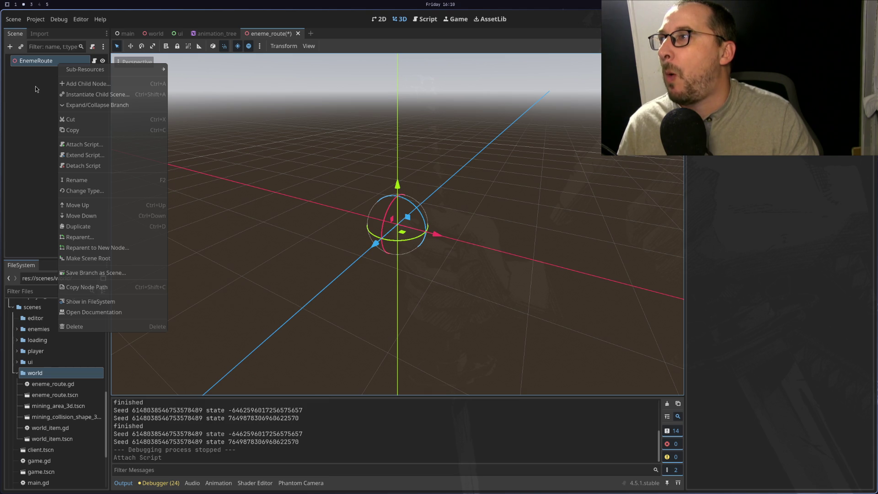
left_click(65, 84)
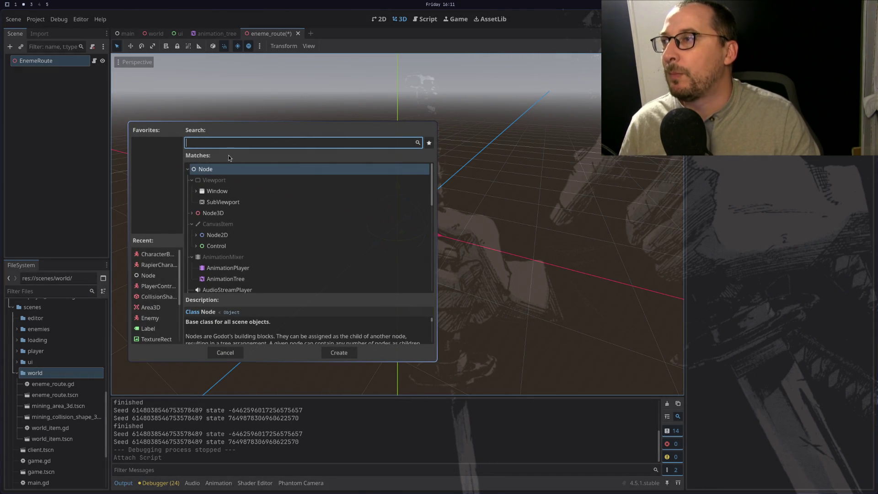
scroll(272, 183, "down", 5)
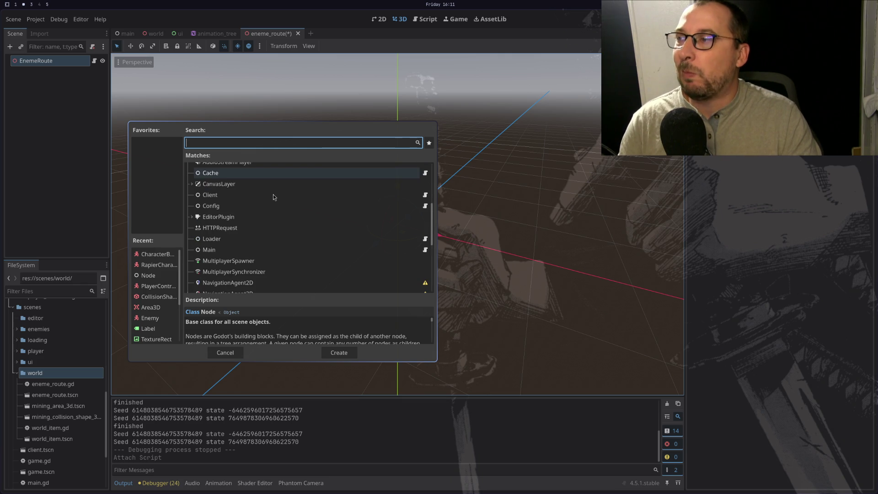
scroll(273, 197, "up", 5)
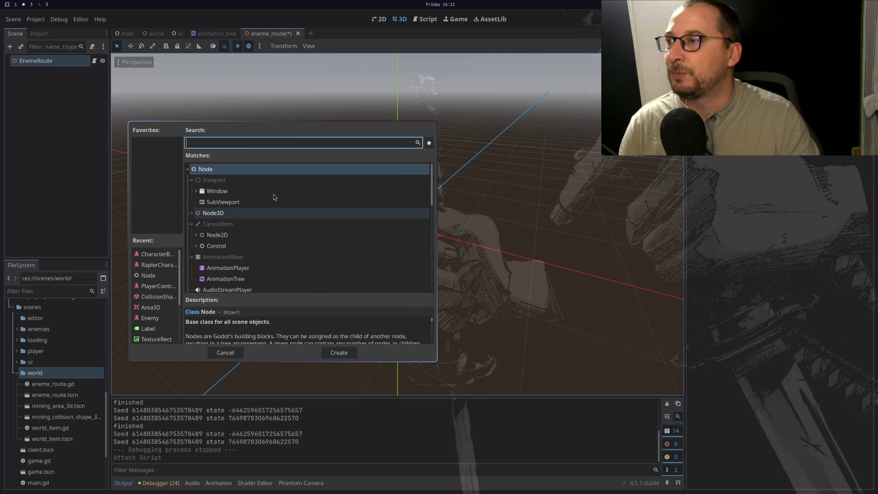
type("nav")
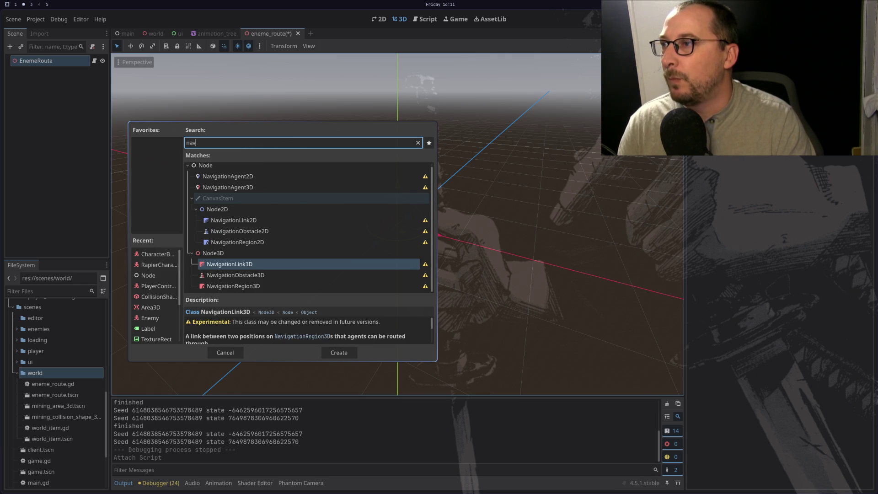
key("BackSpace")
key("BackSpace")
key("BackSpace")
type("nav")
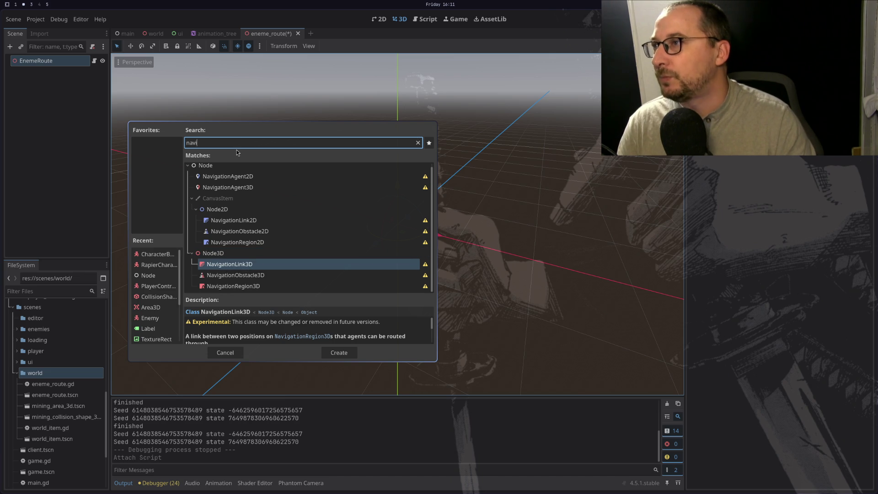
key("BackSpace")
key("BackSpace")
key("BackSpace")
type("c")
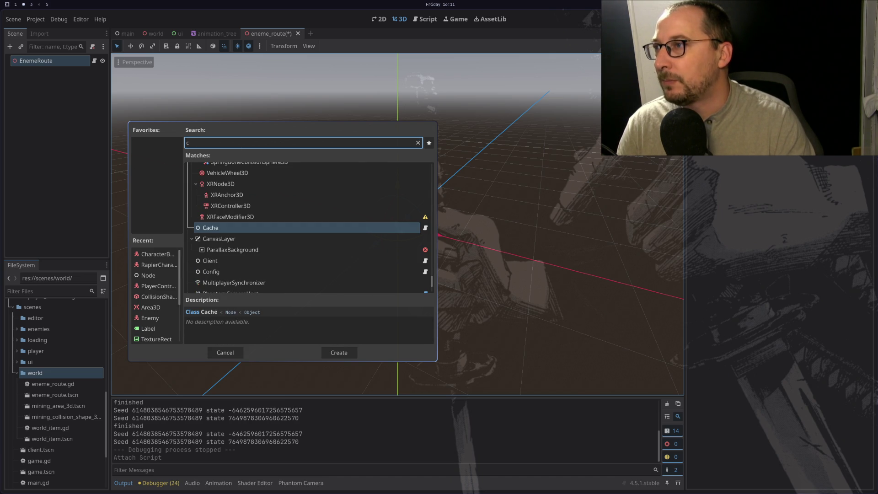
key("BackSpace")
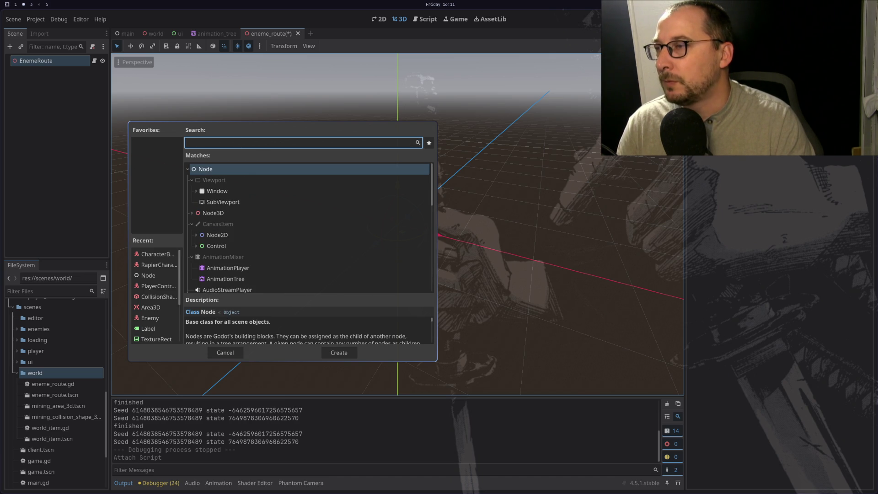
type("curv")
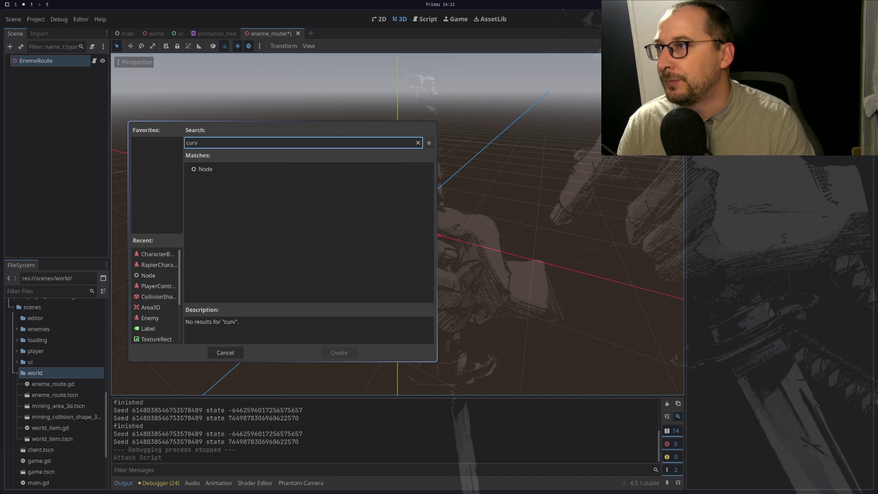
key("BackSpace")
key("BackSpace")
key("BackSpace")
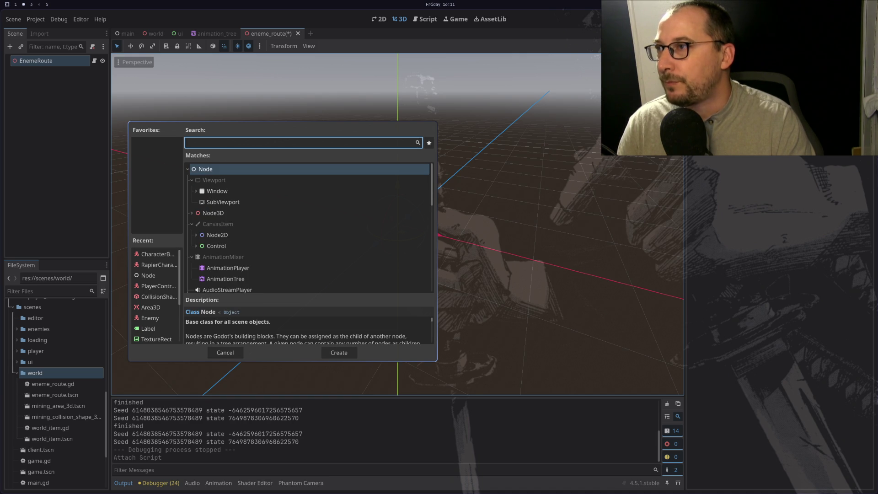
type("3d")
Compare the Path3D and PathFollow3D descriptions and add a Path3D child under EnemeRoute.
scroll(299, 249, "down", 2)
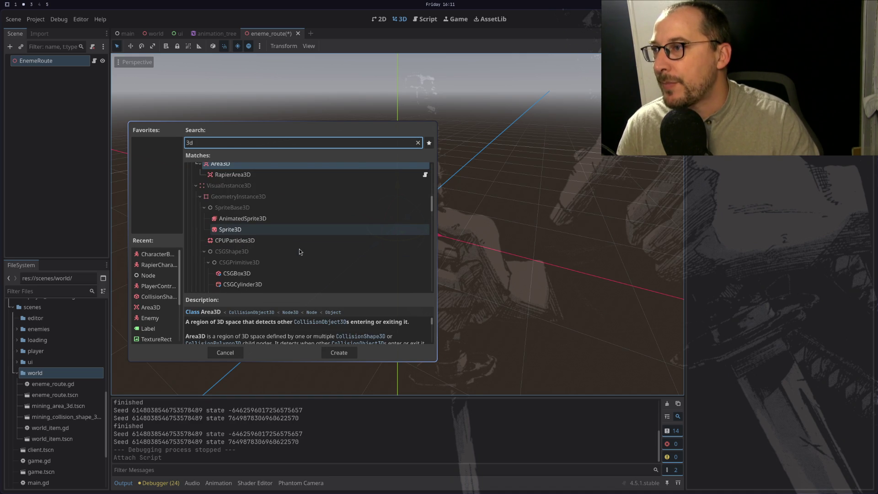
scroll(335, 221, "down", 5)
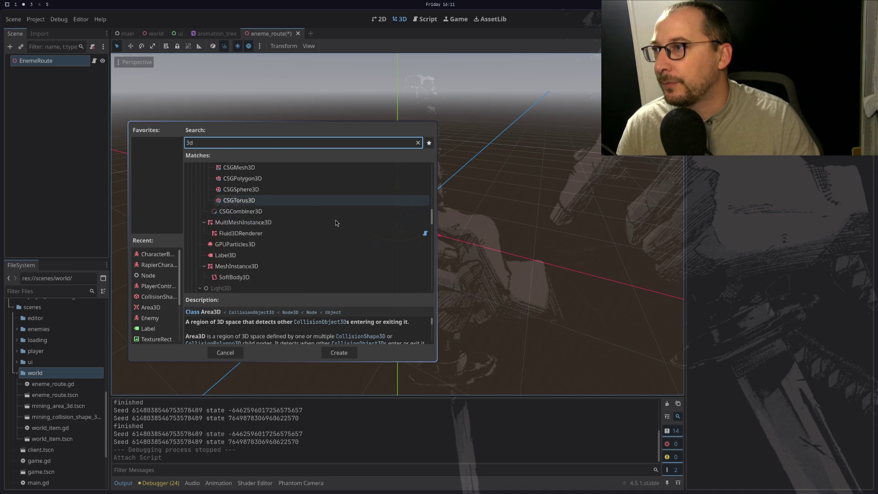
scroll(336, 221, "down", 2)
scroll(336, 223, "down", 3)
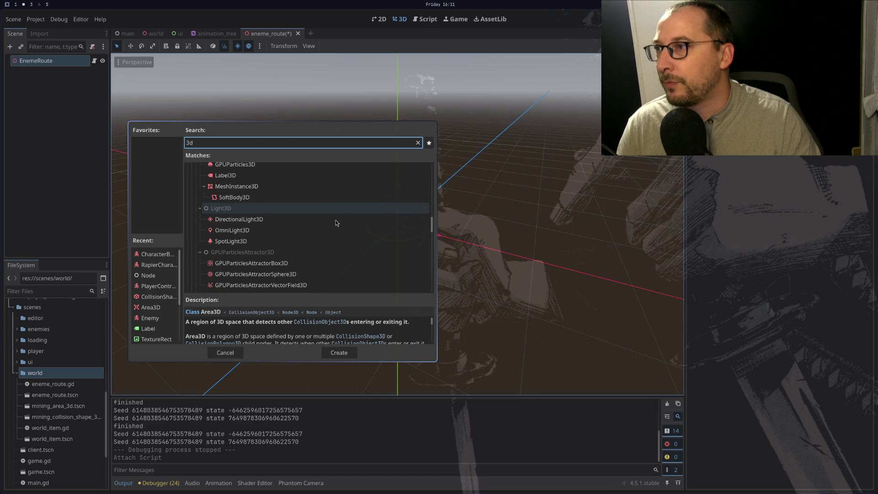
scroll(336, 222, "down", 5)
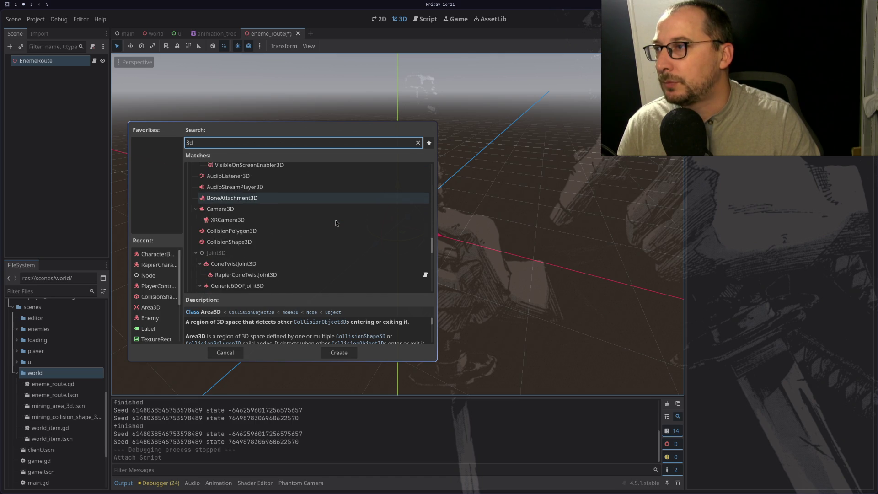
scroll(336, 223, "down", 3)
scroll(336, 222, "down", 3)
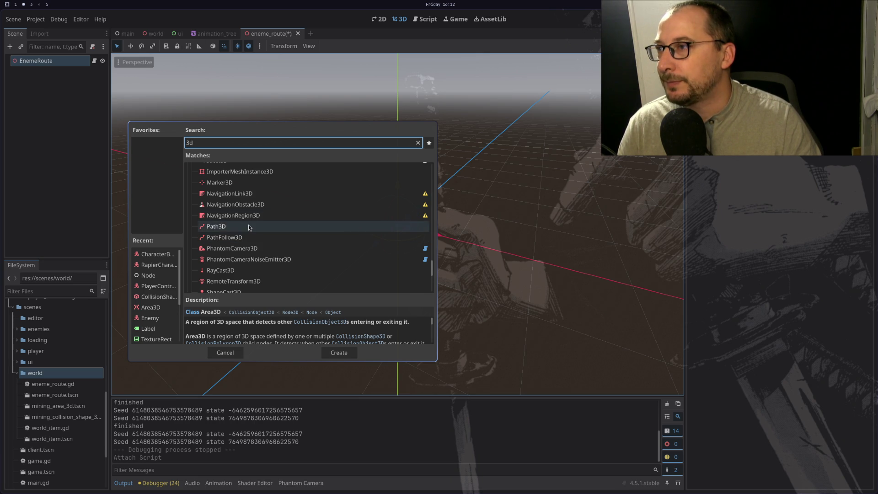
left_click(248, 225)
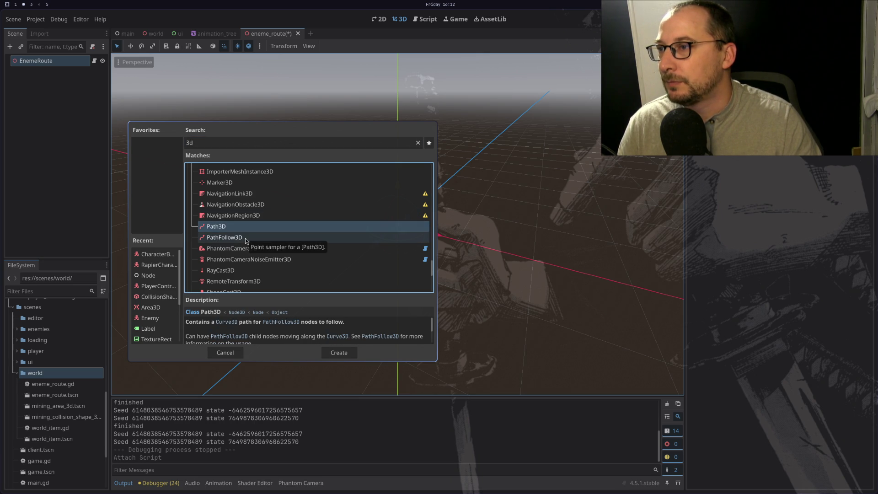
left_click(245, 238)
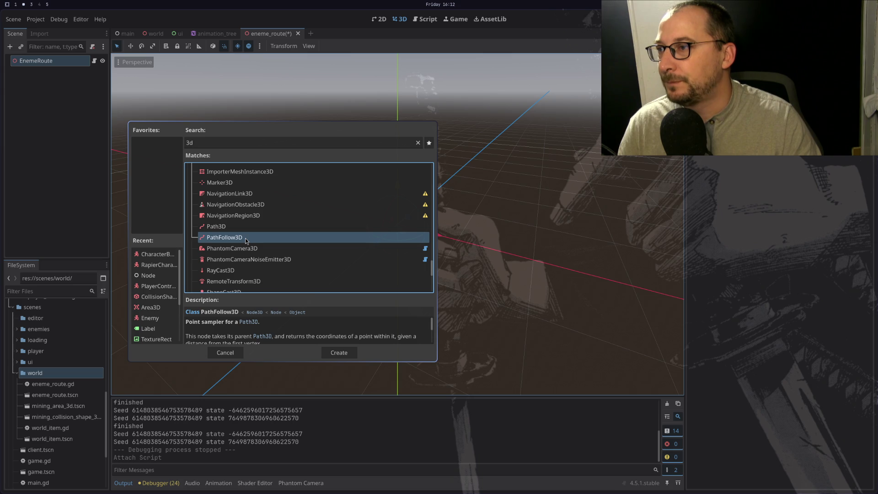
double_click(257, 225)
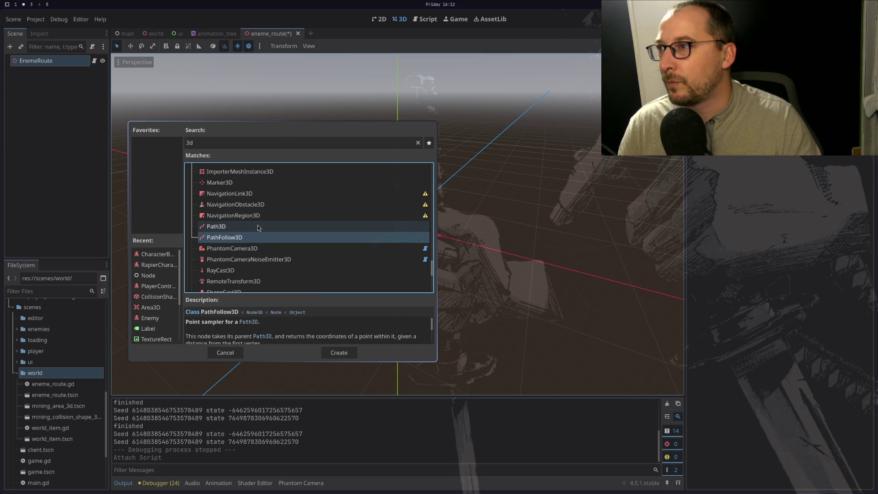
Place eight route points around the origin on the Path3D curve.
mouse_move(440, 193)
left_mouse_down()
mouse_move(539, 220)
mouse_move(650, 231)
left_mouse_up()
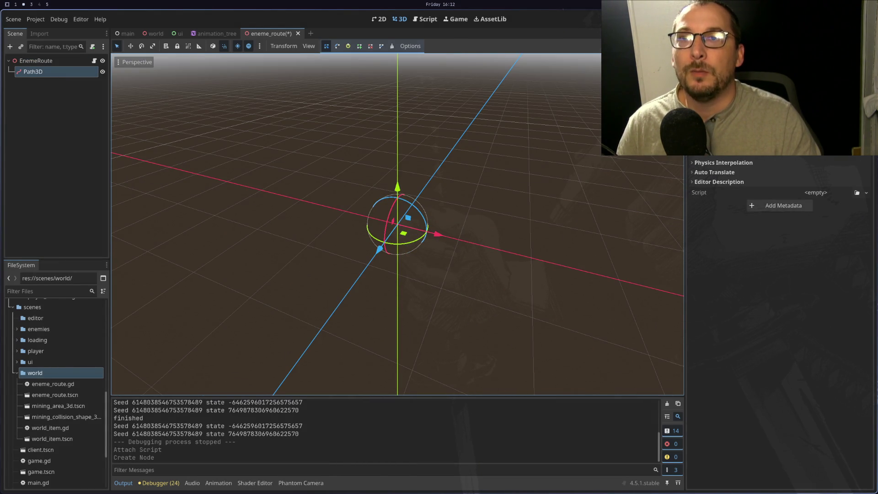
scroll(781, 210, "up", 3)
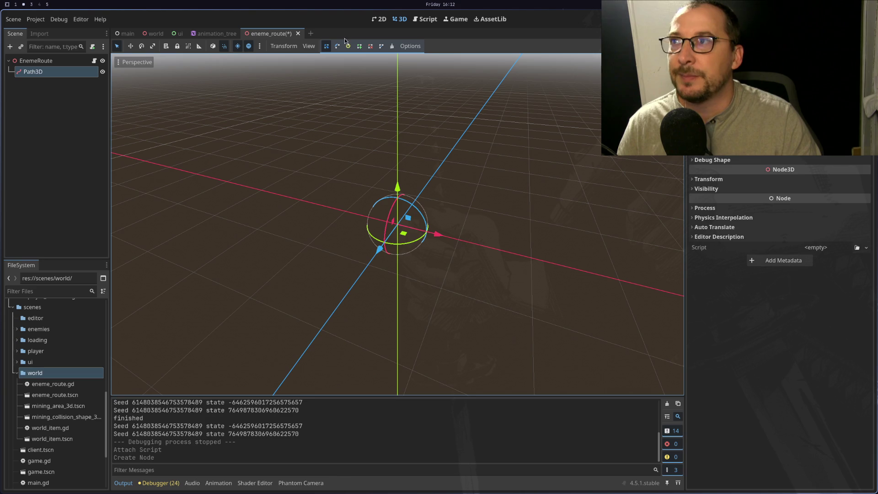
left_click(506, 234)
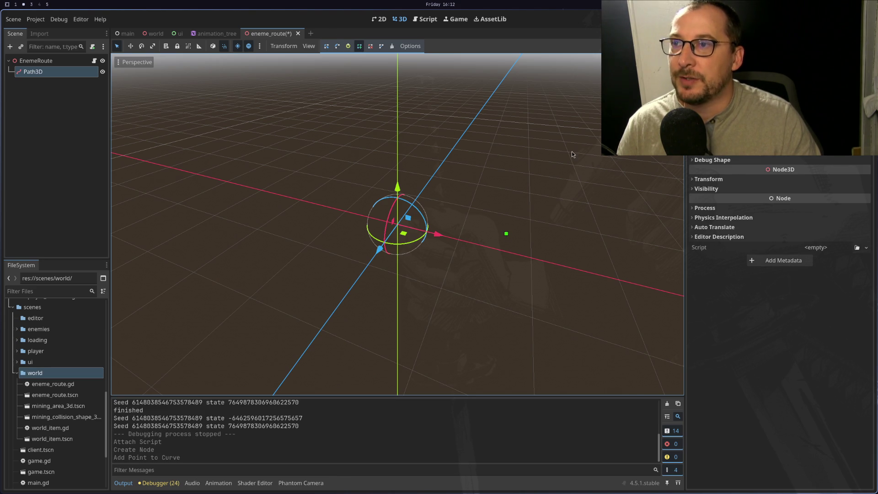
left_click(571, 151)
left_click(504, 103)
left_click(351, 110)
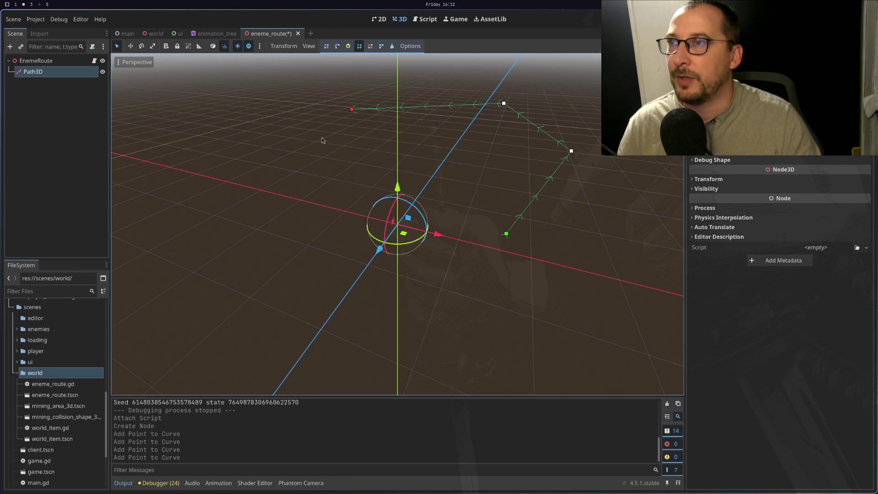
left_click(306, 145)
left_click(240, 197)
left_click(349, 244)
left_click(480, 245)
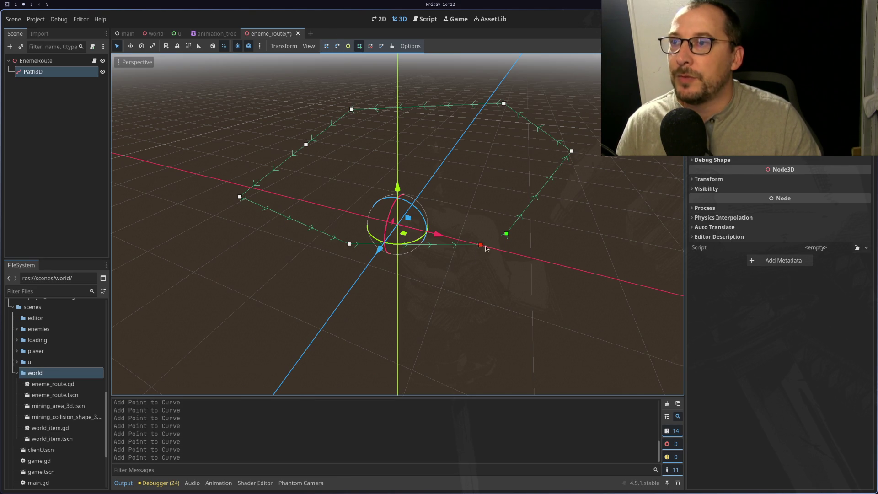
Close the curve into a loop and inspect its list of point positions.
left_click(380, 46)
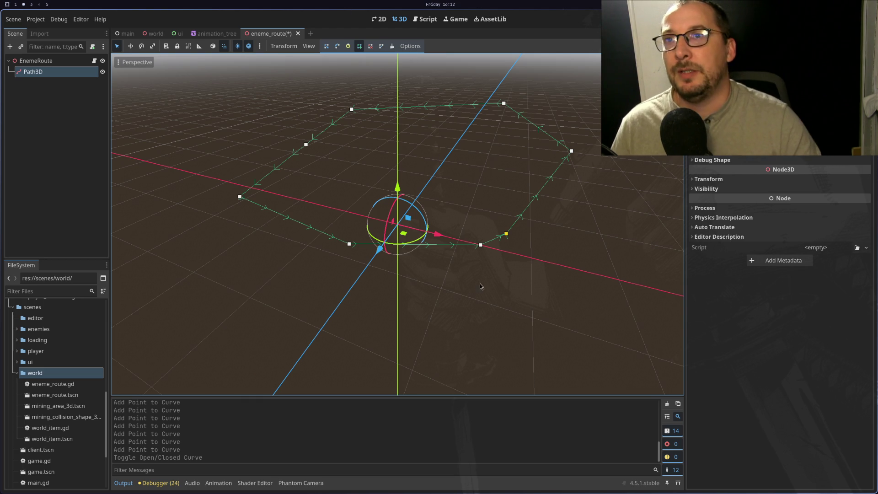
left_click(732, 151)
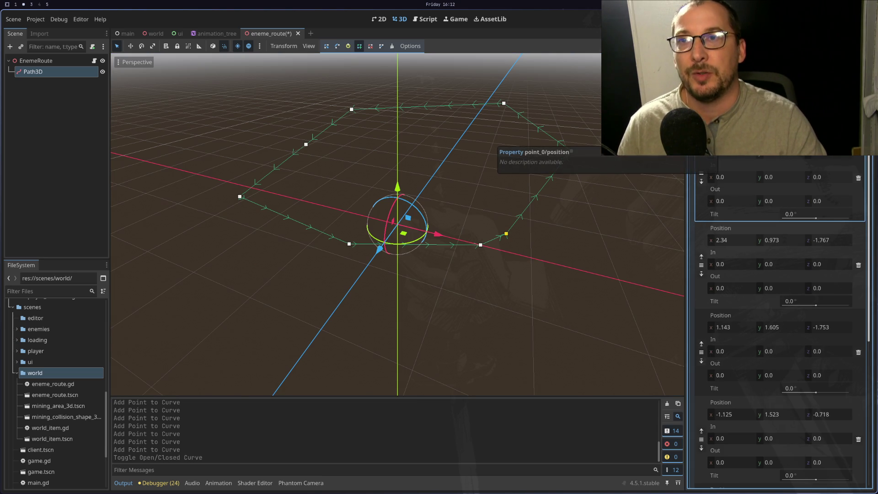
left_click(732, 151)
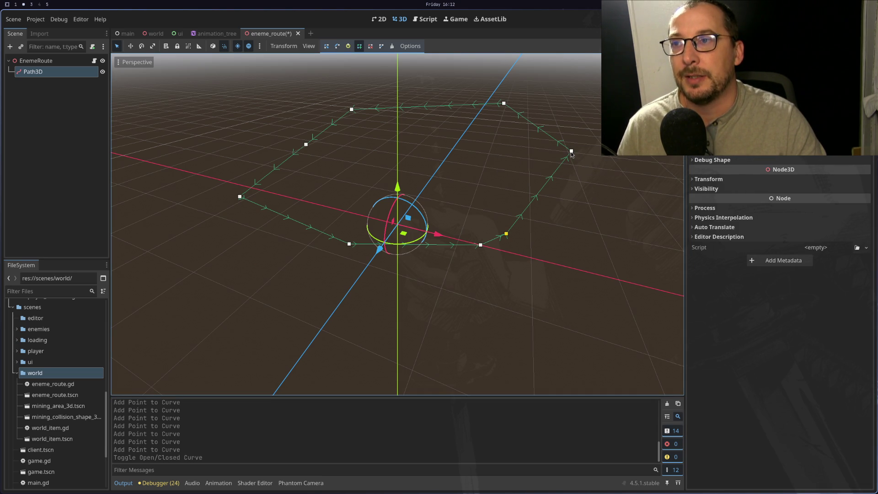
mouse_move(571, 154)
left_mouse_down()
mouse_move(530, 152)
mouse_move(495, 170)
mouse_move(512, 131)
mouse_move(570, 122)
mouse_move(406, 170)
mouse_move(413, 199)
mouse_move(421, 130)
left_mouse_up()
scroll(495, 169, "down", 3)
scroll(406, 170, "up", 3)
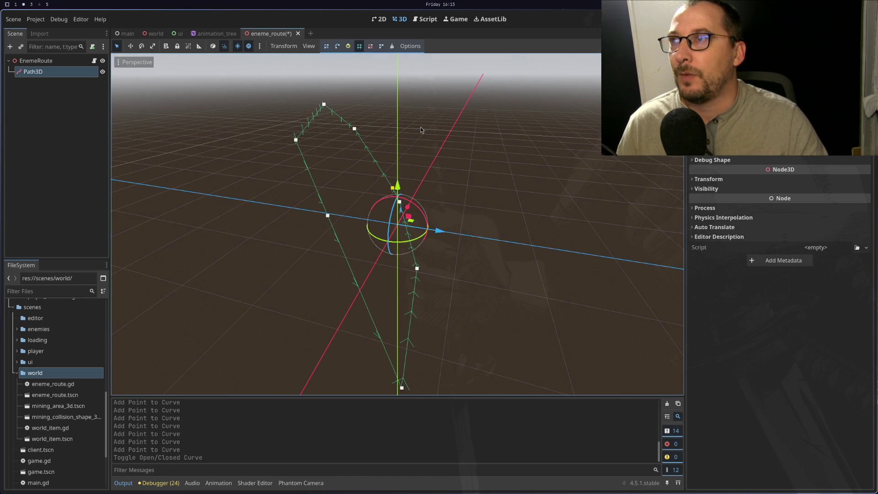
Undo the previous route points and switch the viewport to Top View.
key("ctrl+z")
key("ctrl+z")
key("ctrl+z")
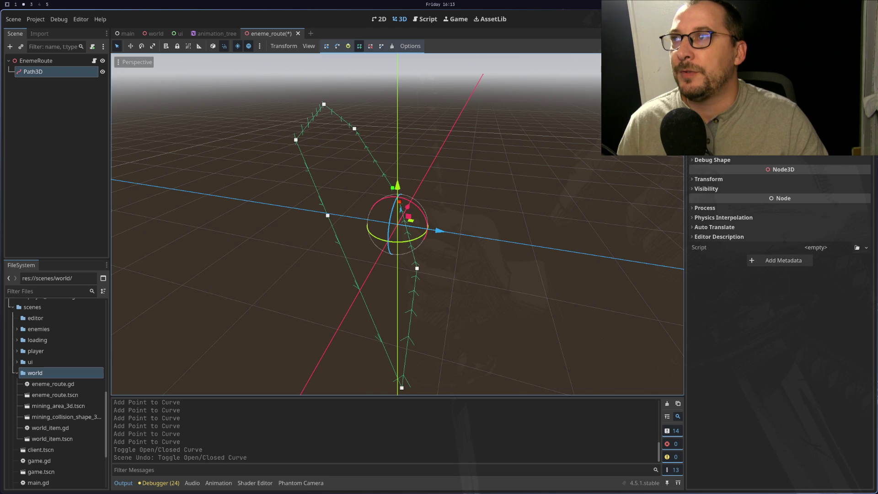
key("ctrl+z")
key("ctrl+z")
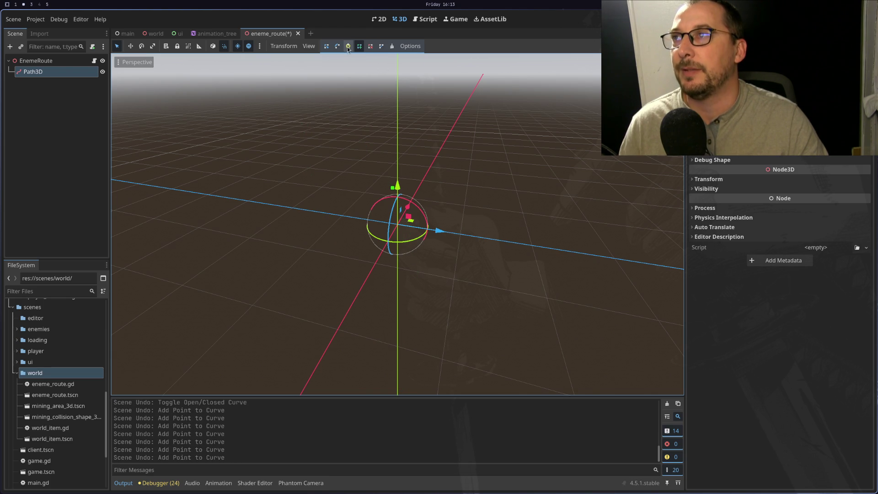
left_click(124, 62)
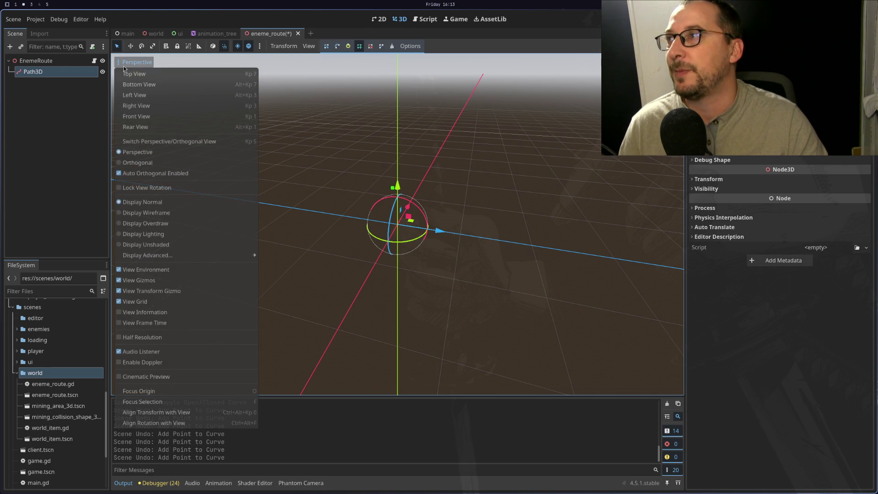
left_click(132, 74)
Place new route points in a ring around the origin and close the curve into a loop.
left_click(473, 133)
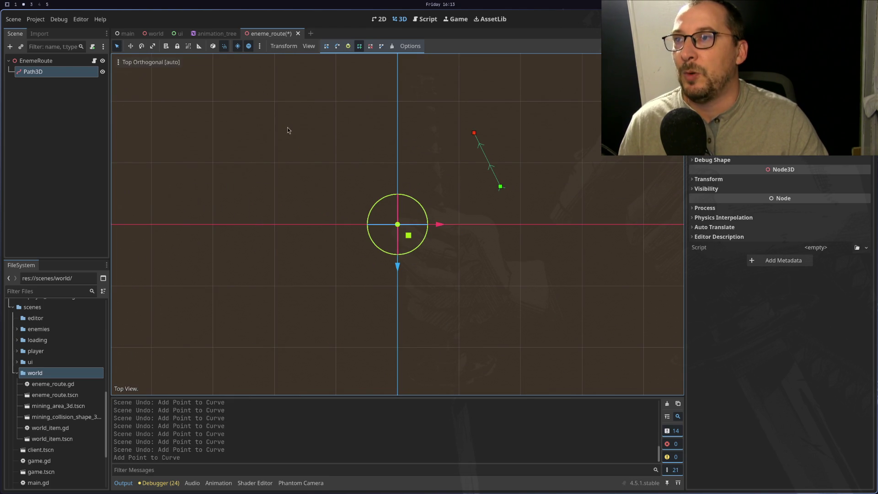
left_click(287, 126)
left_click(192, 203)
left_click(219, 278)
left_click(379, 334)
left_click(524, 299)
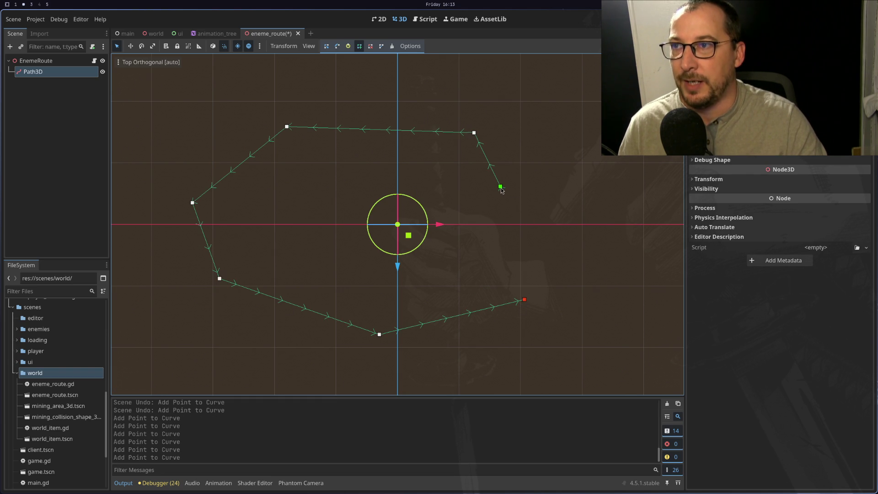
left_click(381, 46)
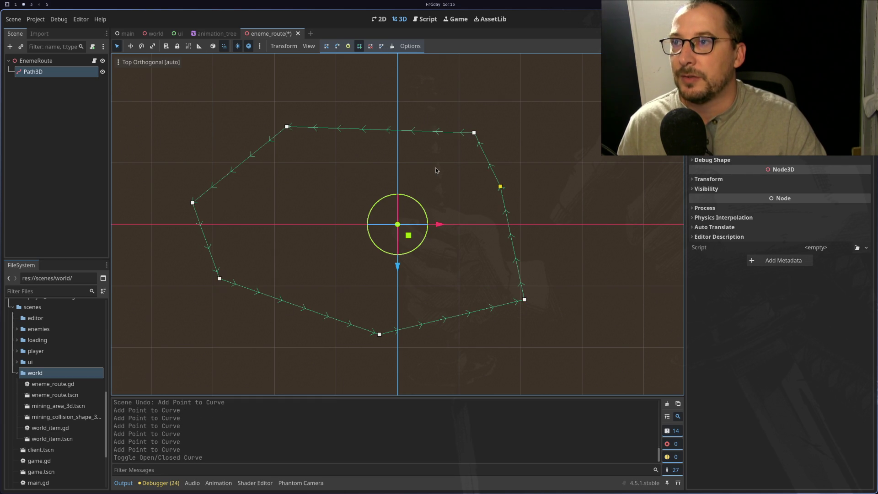
mouse_move(435, 170)
left_mouse_down()
mouse_move(438, 51)
mouse_move(434, 90)
left_mouse_up()
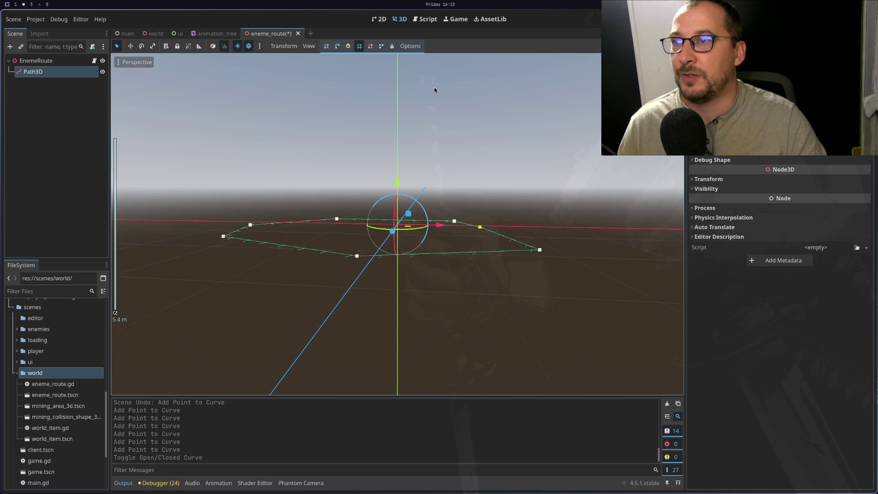
scroll(435, 90, "down", 2)
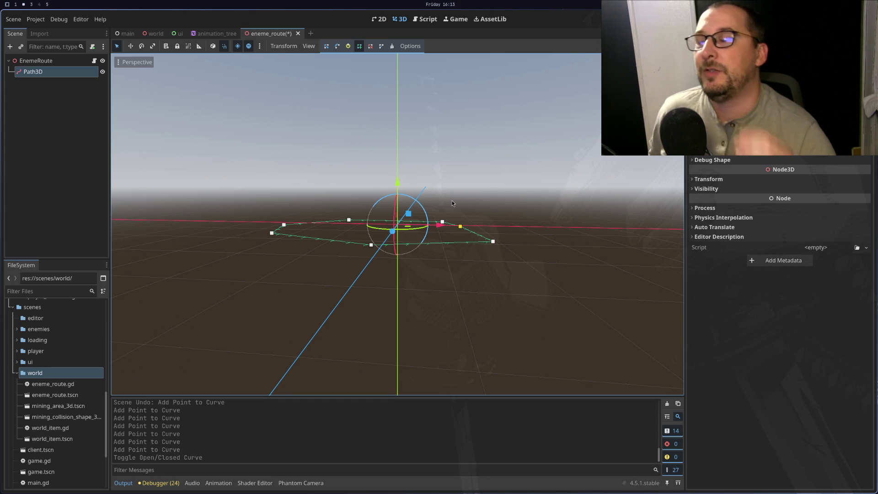
scroll(364, 127, "up", 3)
scroll(351, 180, "down", 2)
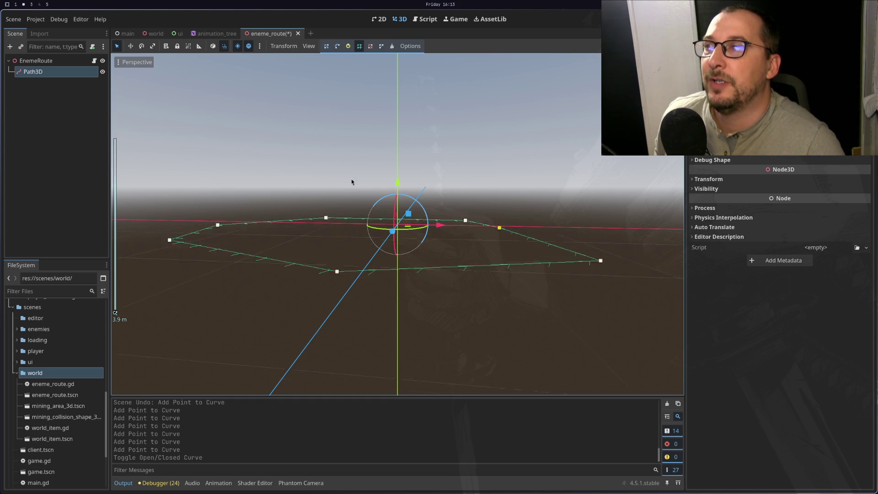
mouse_move(372, 193)
left_mouse_down()
mouse_move(364, 275)
mouse_move(307, 204)
mouse_move(396, 195)
mouse_move(240, 172)
mouse_move(322, 218)
left_mouse_up()
scroll(306, 204, "up", 3)
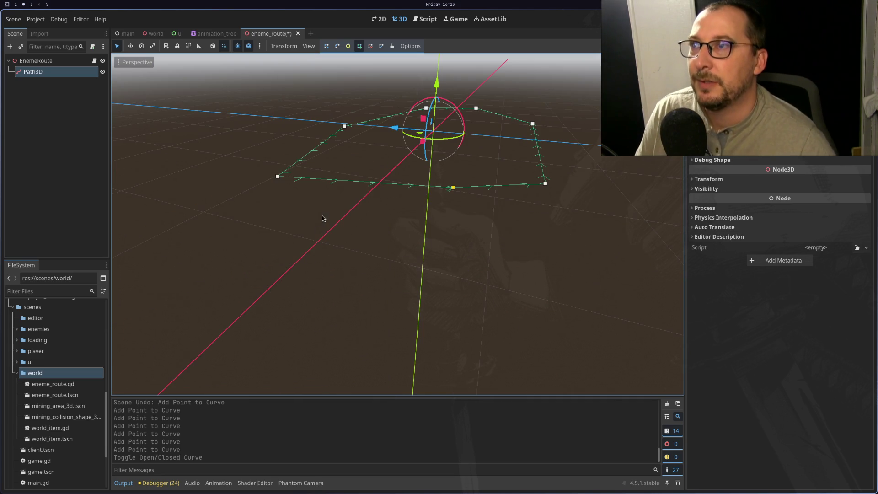
mouse_move(526, 337)
left_mouse_down()
mouse_move(435, 227)
mouse_move(376, 279)
mouse_move(391, 247)
left_mouse_up()
scroll(364, 232, "up", 3)
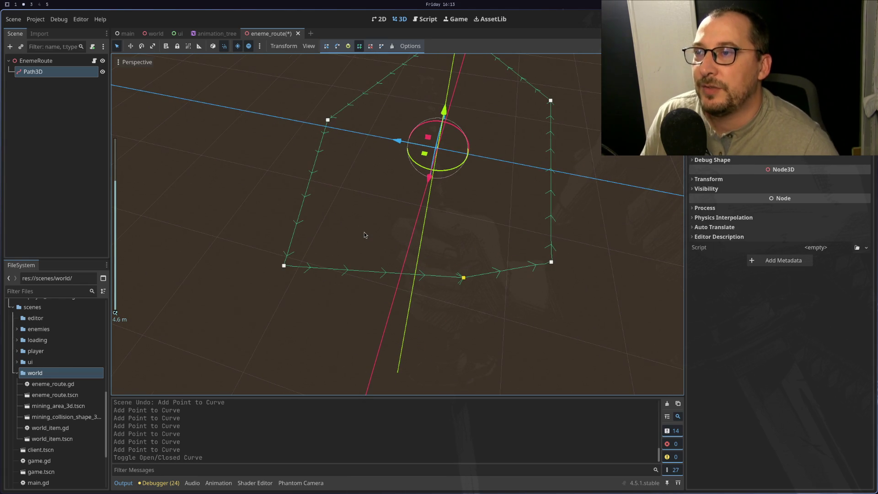
scroll(363, 234, "down", 3)
mouse_move(386, 189)
left_mouse_down()
mouse_move(466, 79)
mouse_move(380, 224)
left_mouse_up()
scroll(412, 179, "up", 3)
scroll(377, 223, "down", 3)
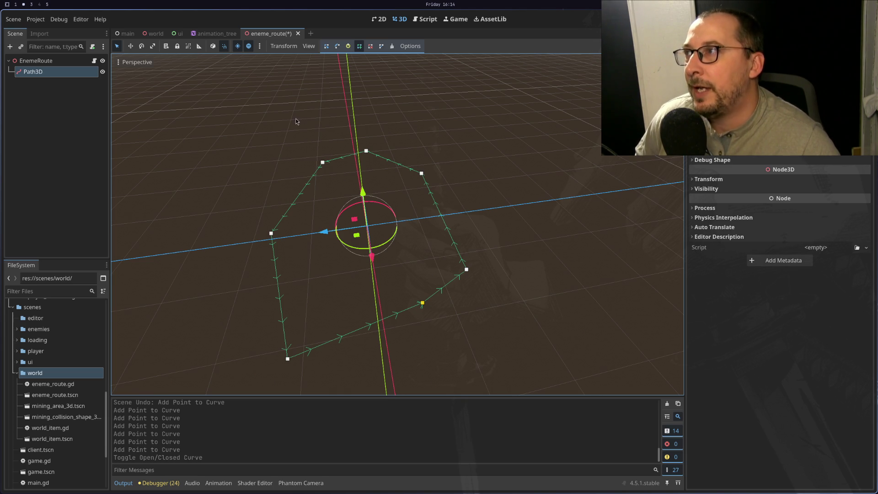
Select the Path3D node in the Scene dock and open its context menu.
right_click(76, 61)
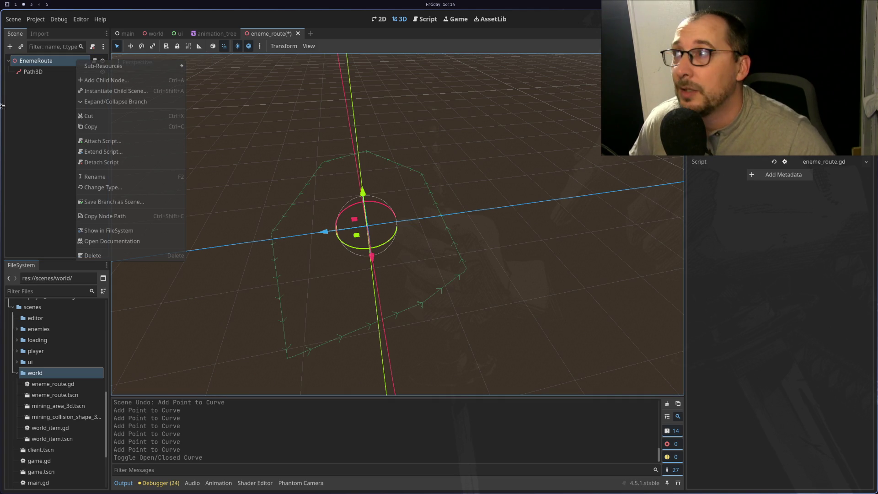
left_click(52, 75)
left_click(52, 75)
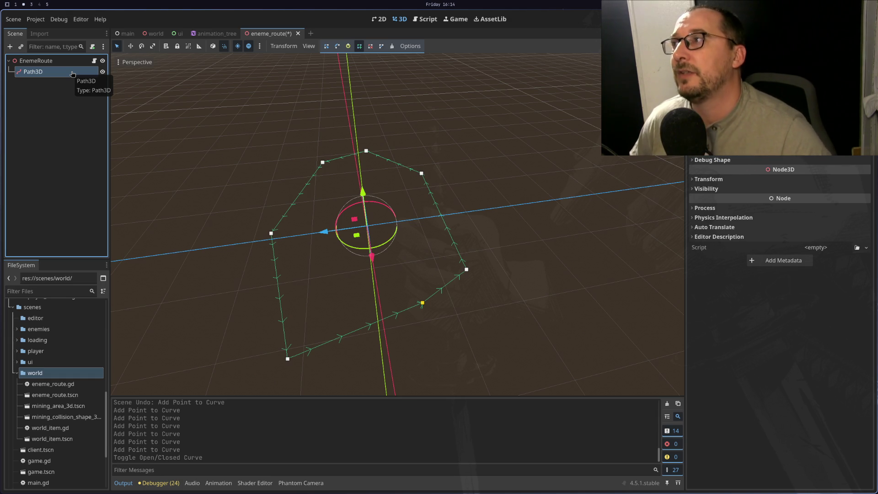
right_click(72, 73)
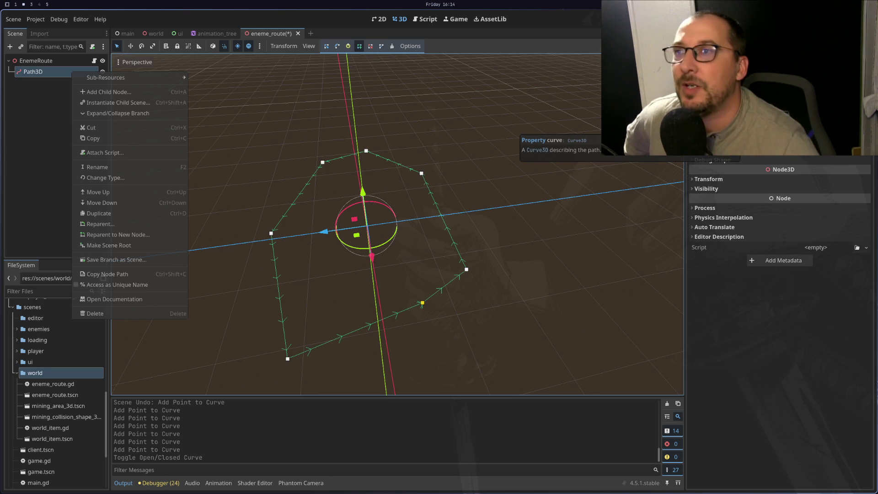
Reframe the view on the closed curve and select the EnemeRoute root node.
mouse_move(505, 151)
left_mouse_down()
mouse_move(444, 160)
mouse_move(464, 118)
mouse_move(386, 176)
left_mouse_up()
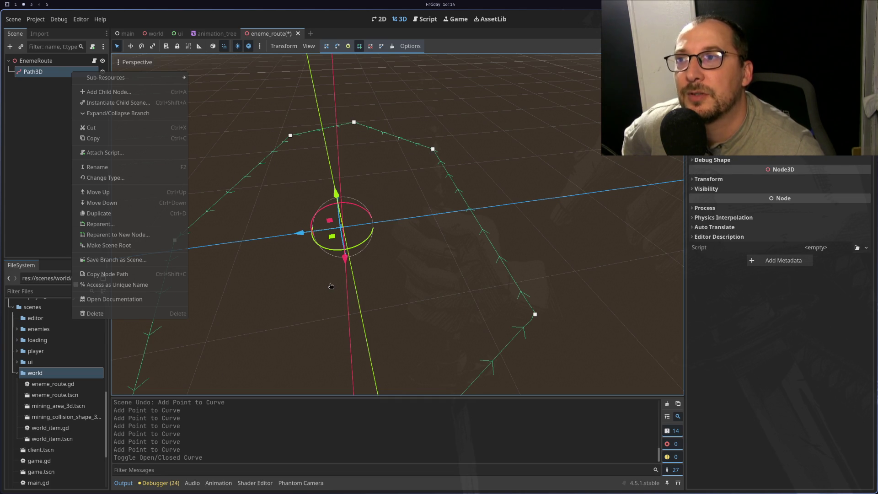
left_click_drag(331, 286, 310, 256)
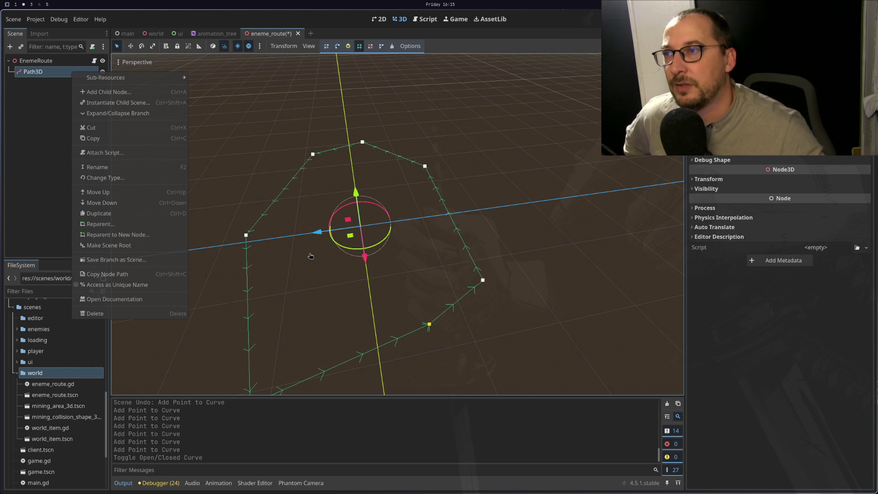
left_click(28, 87)
left_click(36, 61)
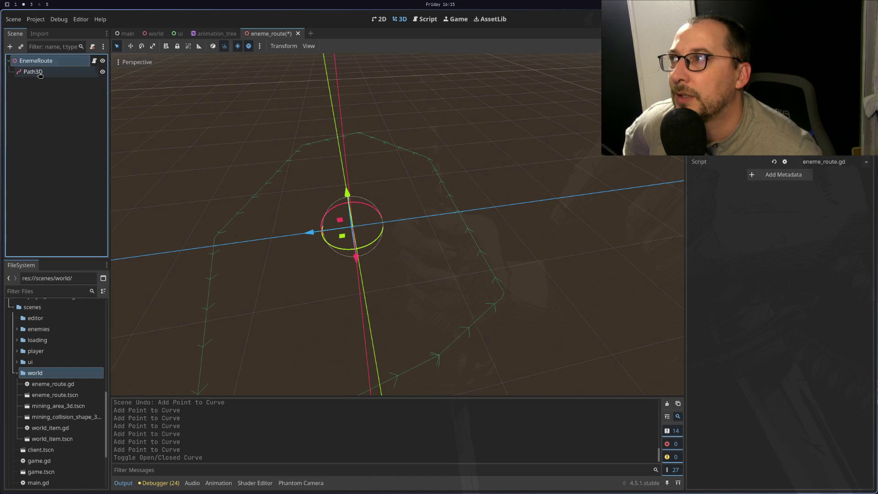
left_click(39, 73)
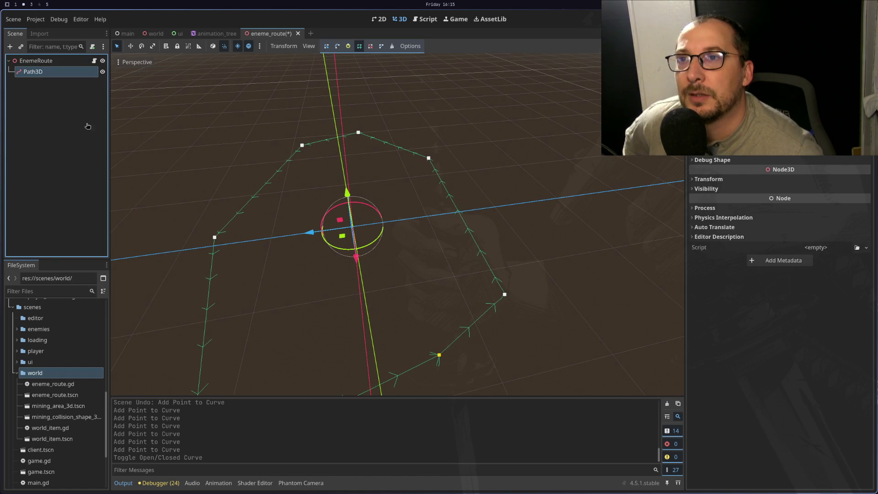
left_click(732, 146)
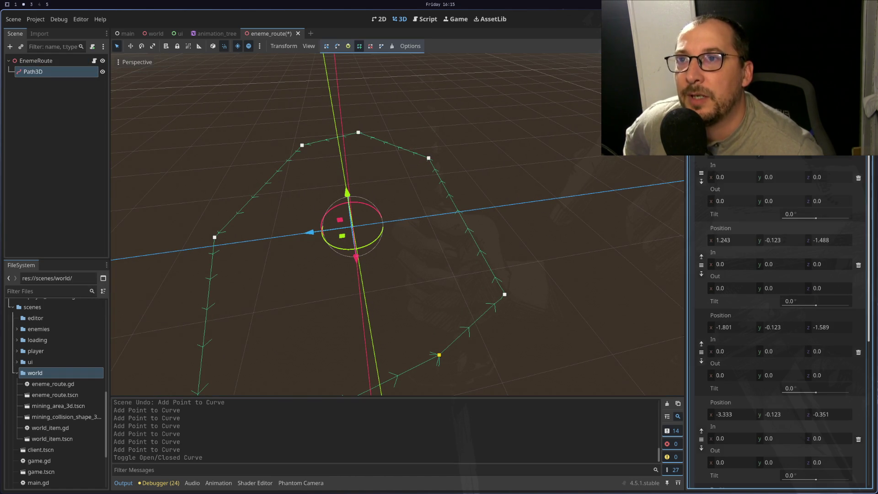
scroll(780, 320, "down", 10)
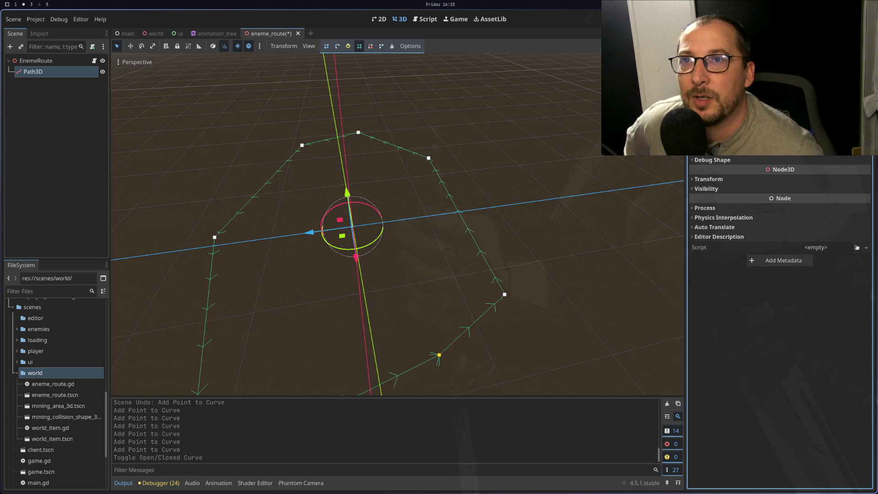
scroll(780, 320, "up", 5)
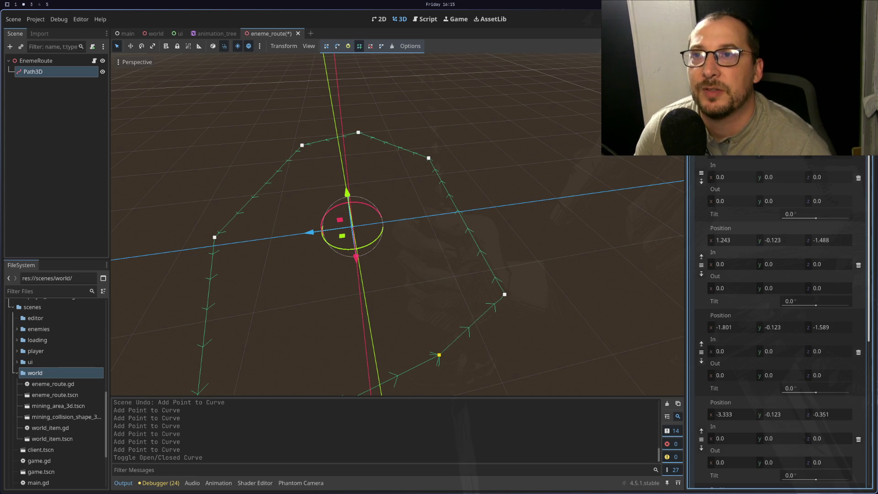
scroll(780, 320, "down", 10)
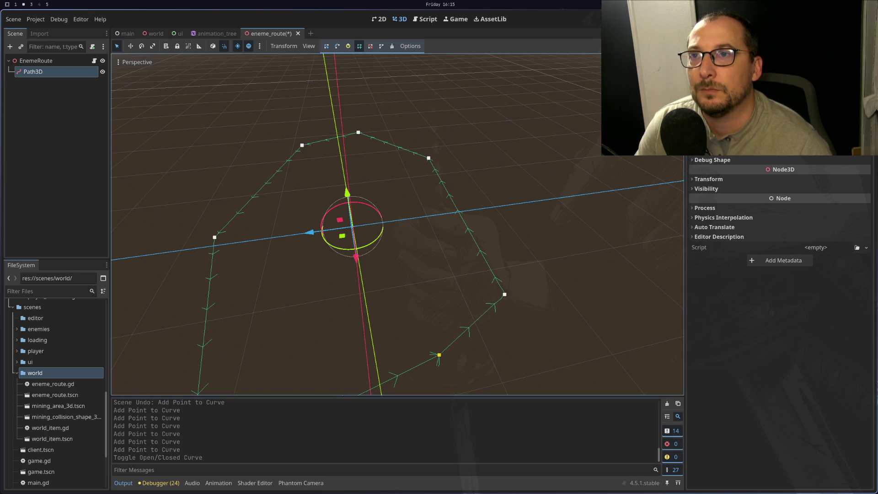
left_click(778, 137)
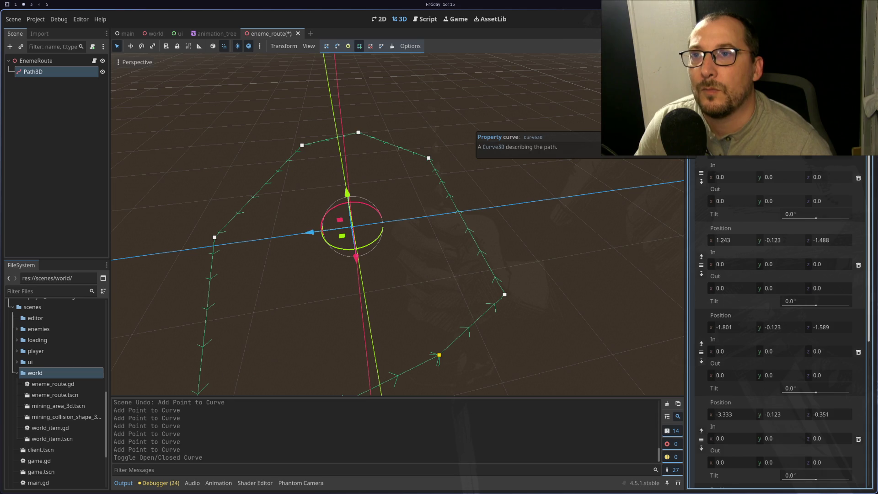
left_click(778, 130)
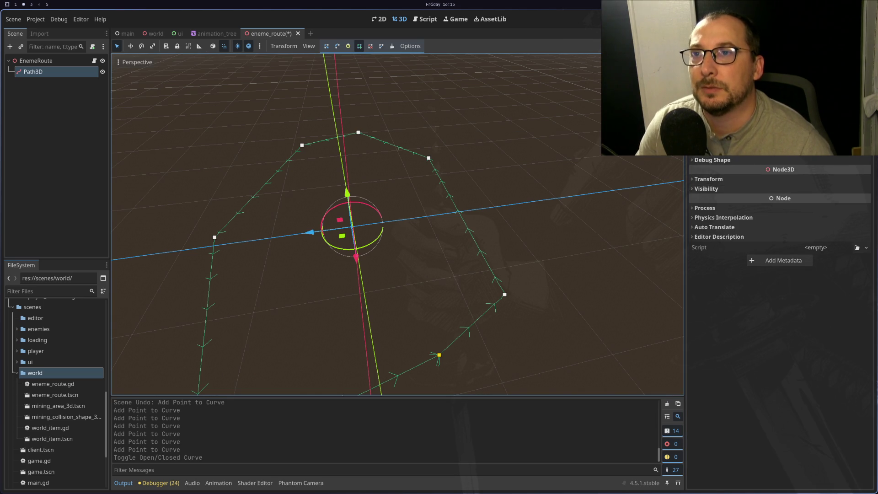
scroll(779, 320, "up", 1)
scroll(780, 320, "down", 1)
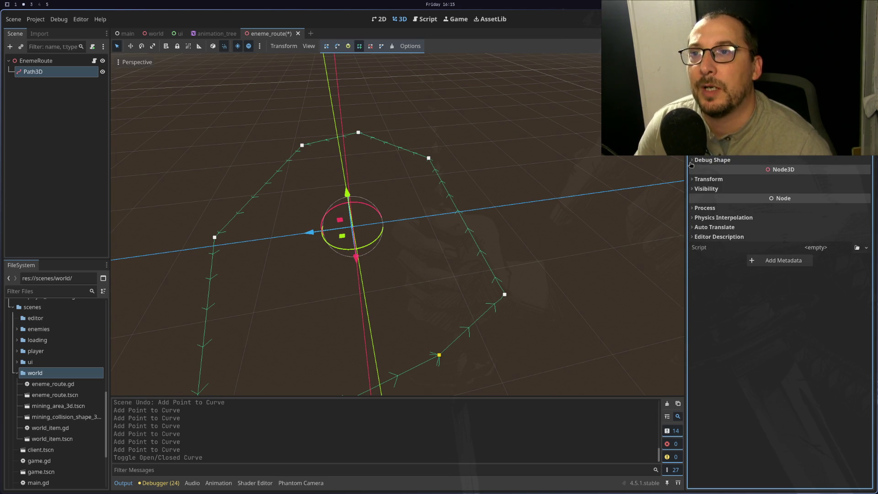
scroll(779, 229, "up", 3)
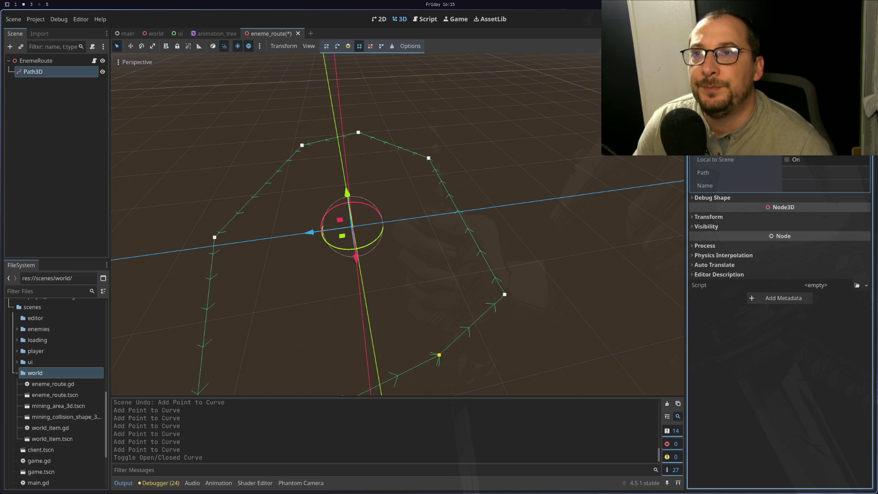
scroll(779, 252, "up", 1)
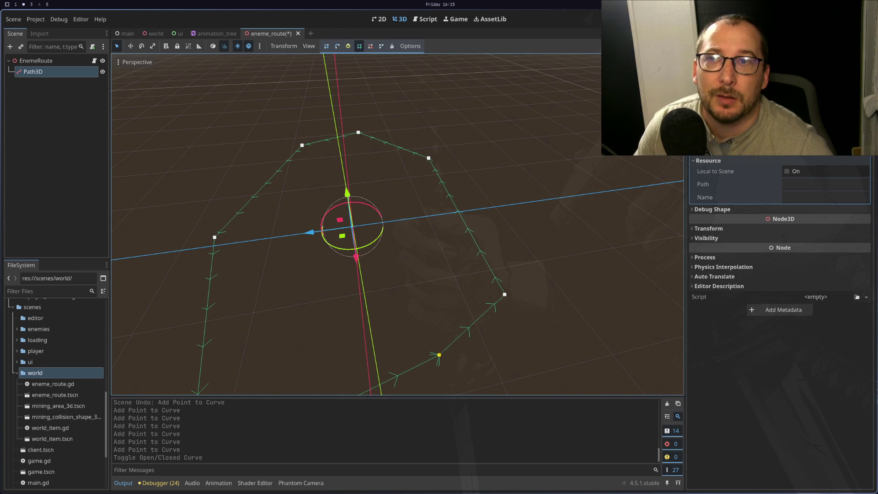
scroll(779, 251, "down", 1)
scroll(780, 228, "down", 3)
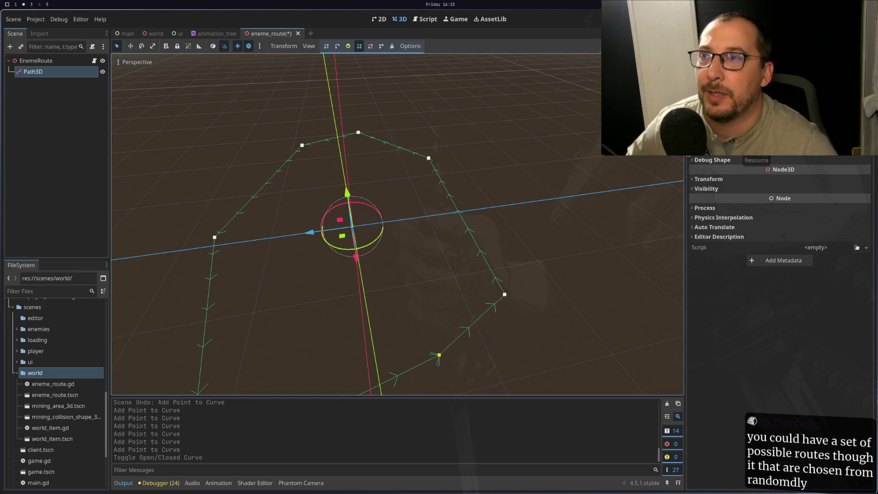
scroll(420, 185, "down", 5)
mouse_move(421, 185)
left_mouse_down()
mouse_move(383, 188)
mouse_move(302, 129)
mouse_move(470, 181)
mouse_move(394, 163)
mouse_move(352, 179)
mouse_move(376, 177)
mouse_move(366, 169)
mouse_move(391, 190)
mouse_move(372, 170)
mouse_move(382, 183)
mouse_move(359, 111)
mouse_move(360, 196)
mouse_move(366, 181)
mouse_move(379, 178)
left_mouse_up()
scroll(362, 168, "down", 5)
scroll(358, 164, "up", 5)
scroll(382, 183, "down", 2)
scroll(365, 137, "up", 3)
scroll(359, 178, "down", 1)
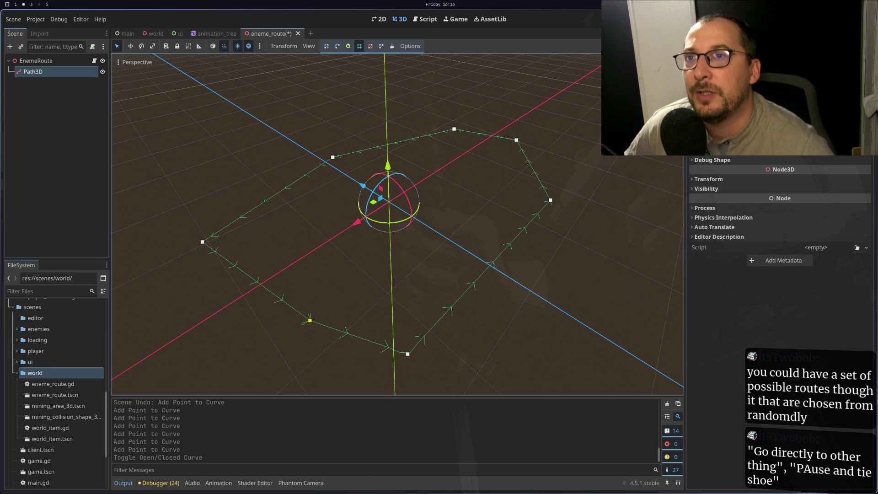
scroll(780, 320, "up", 5)
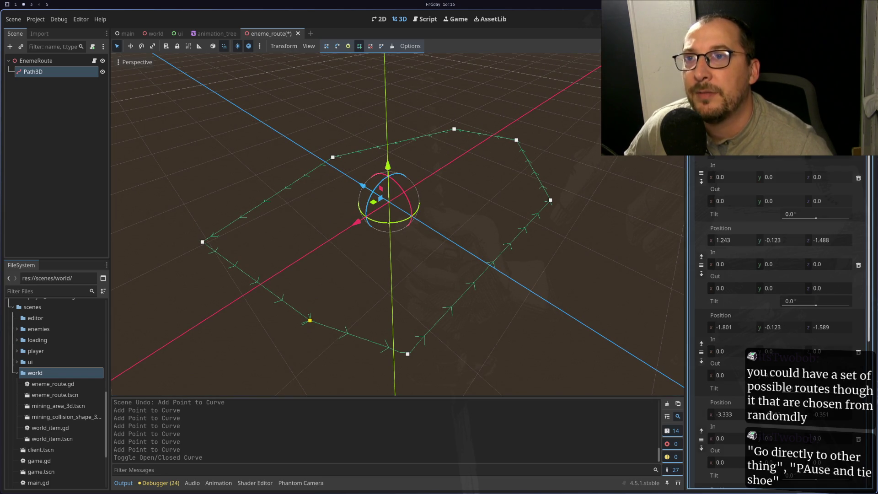
scroll(780, 320, "down", 10)
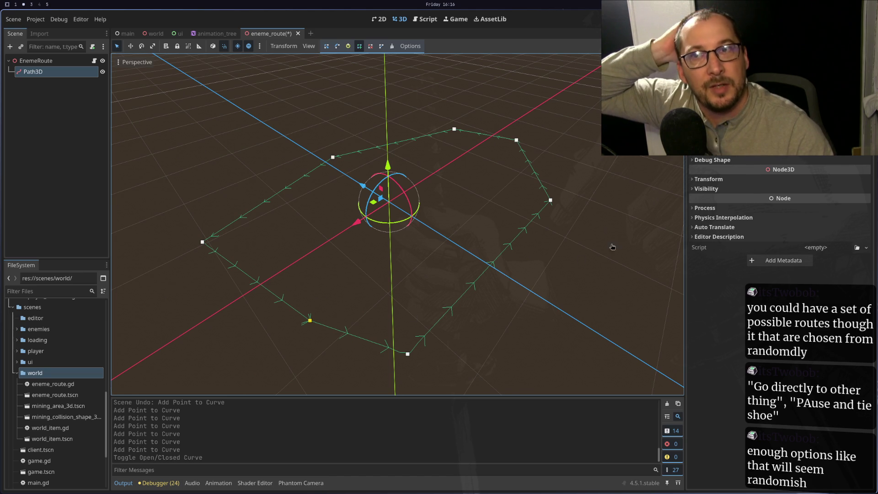
left_click(709, 179)
left_click(708, 179)
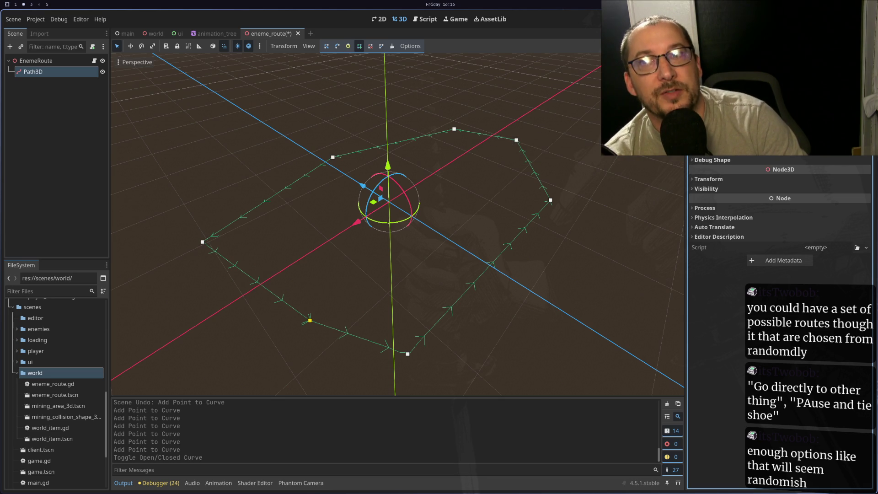
left_click(754, 148)
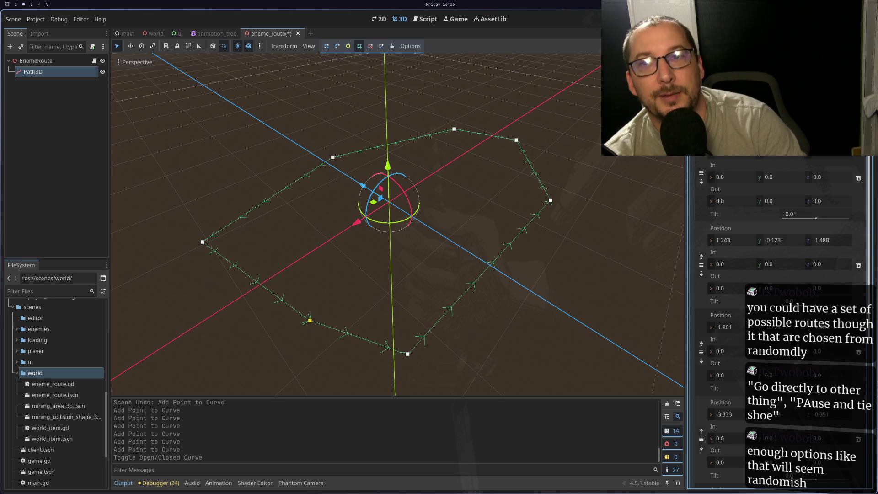
left_click(754, 149)
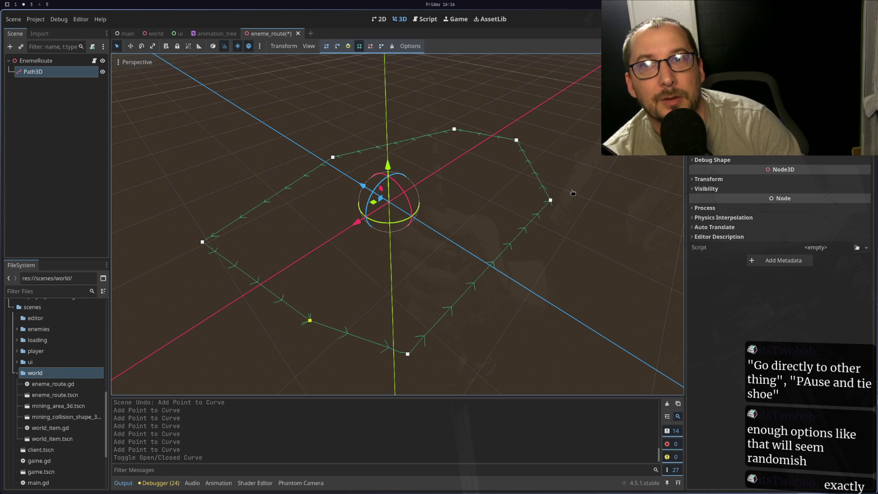
mouse_move(583, 193)
left_mouse_down()
mouse_move(495, 164)
mouse_move(545, 154)
mouse_move(505, 184)
left_mouse_up()
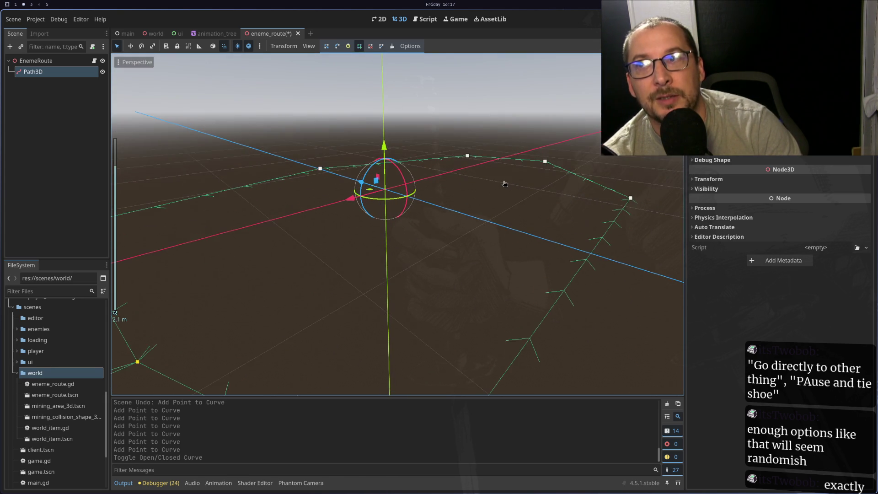
scroll(505, 183, "down", 4)
scroll(505, 183, "up", 3)
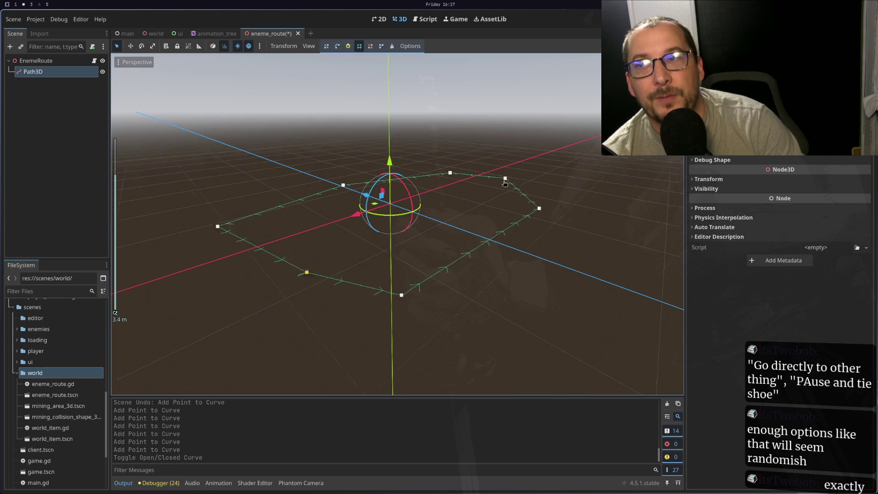
scroll(505, 183, "down", 4)
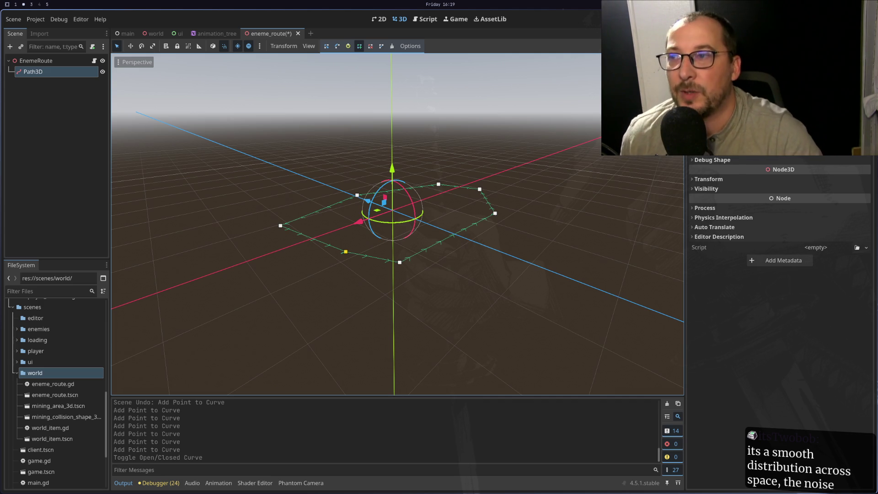
scroll(274, 245, "up", 5)
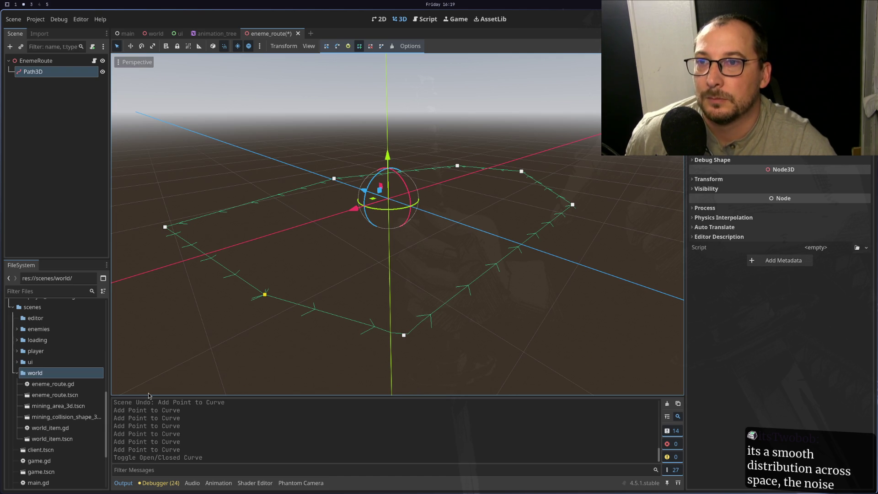
scroll(187, 274, "down", 5)
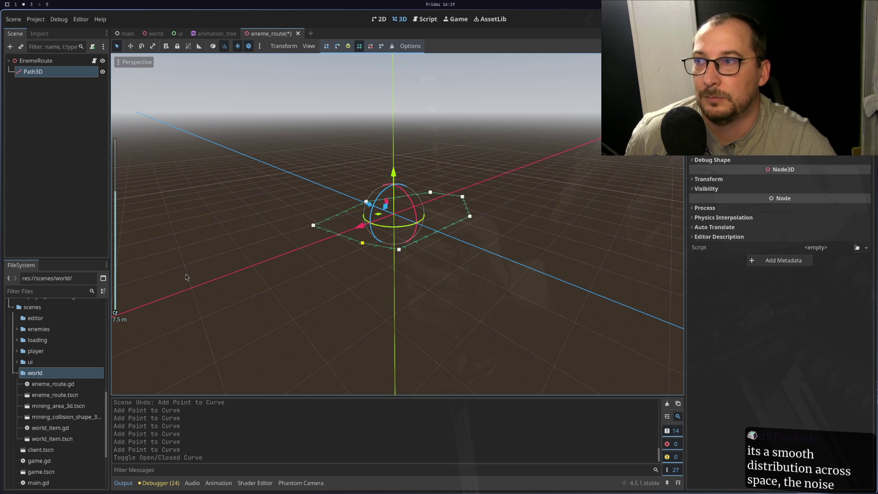